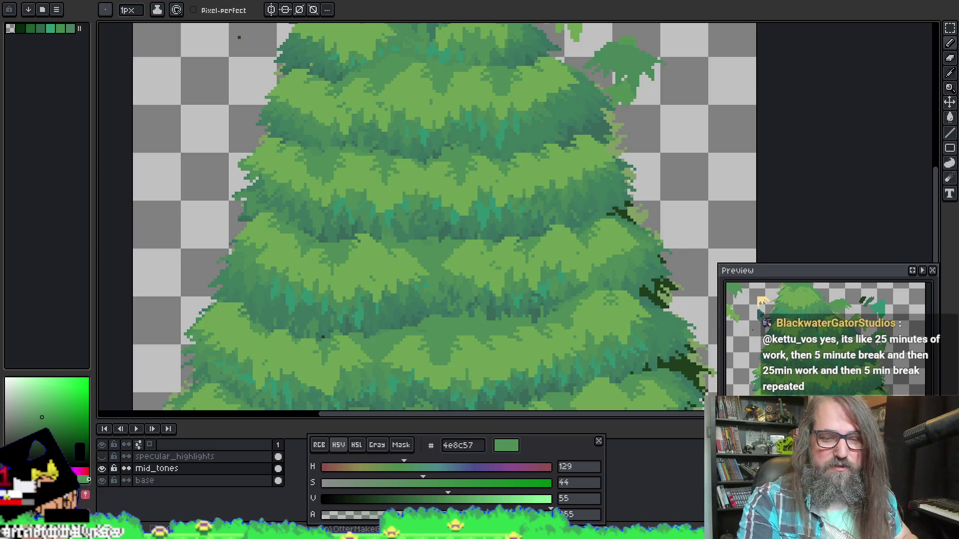
Switch from Aseprite to GameMaker's spr_dressing_tree_lit sprite editor.
key(alt+Tab)
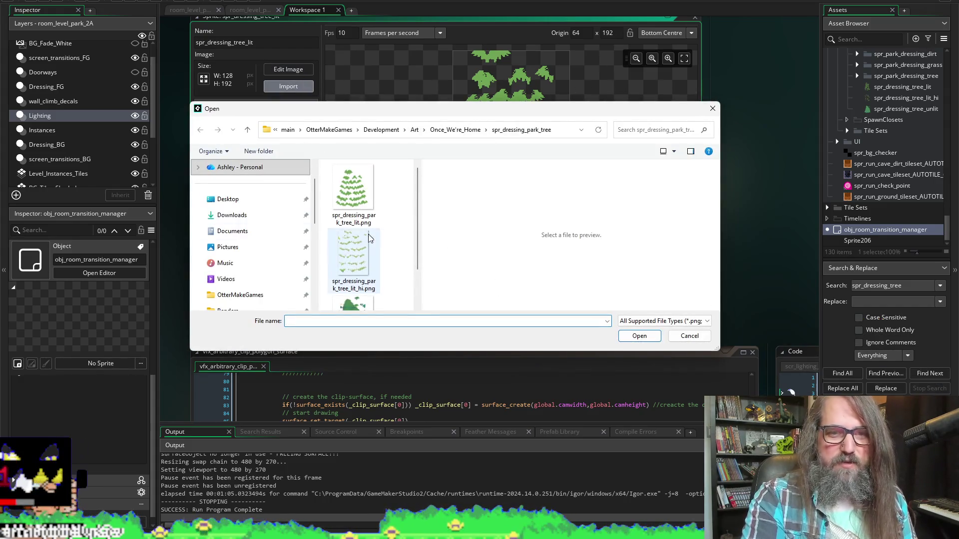
Import spr_dressing_park_tree_lit.png into spr_dressing_tree_lit, then cancel a second import dialog.
click(352, 192)
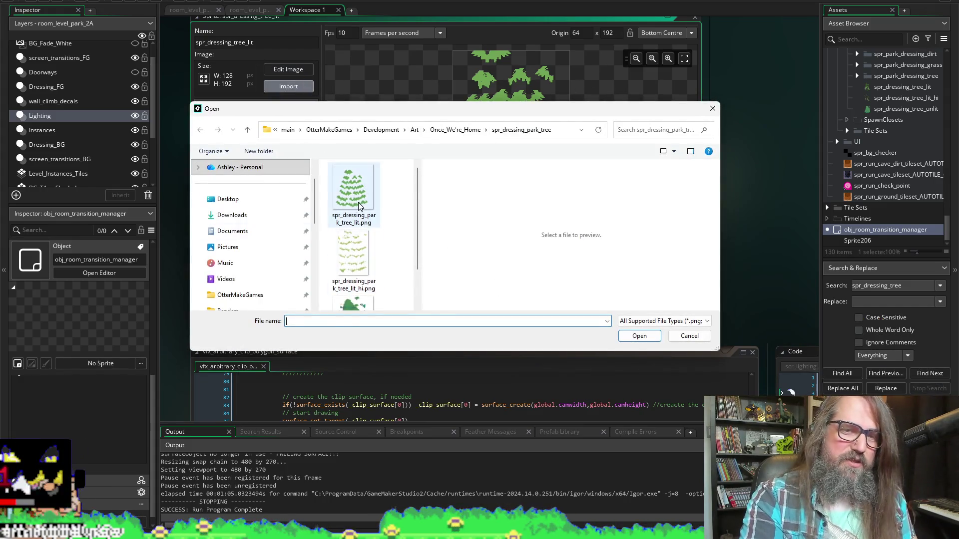
click(639, 336)
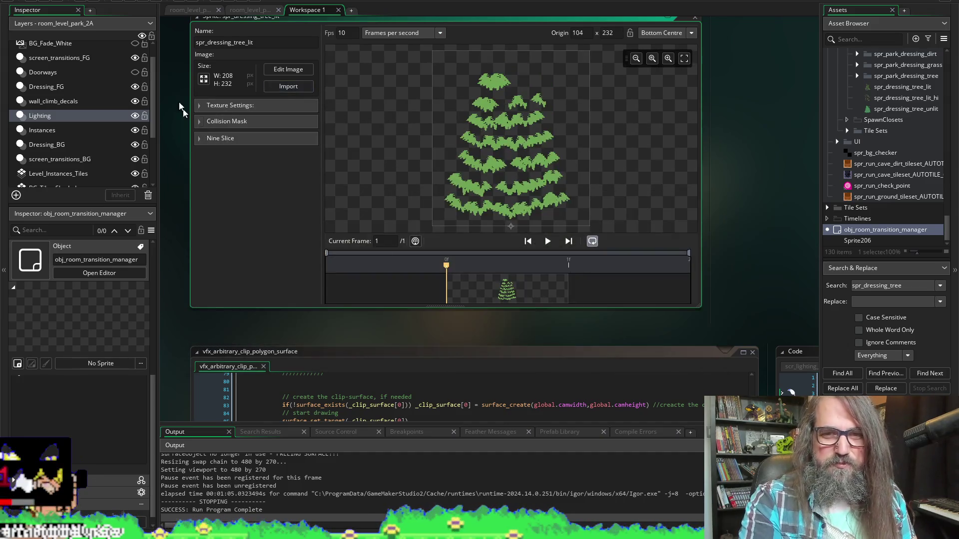
click(298, 86)
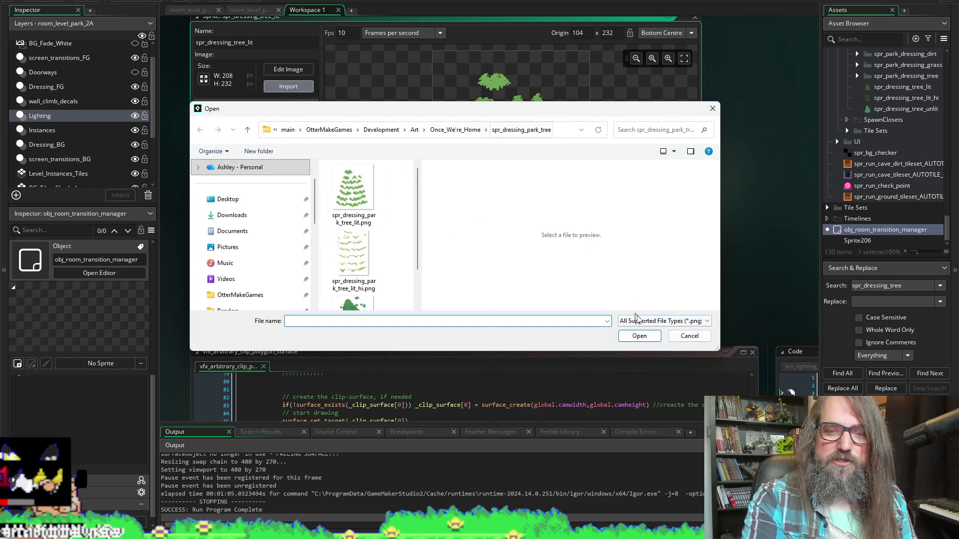
click(689, 336)
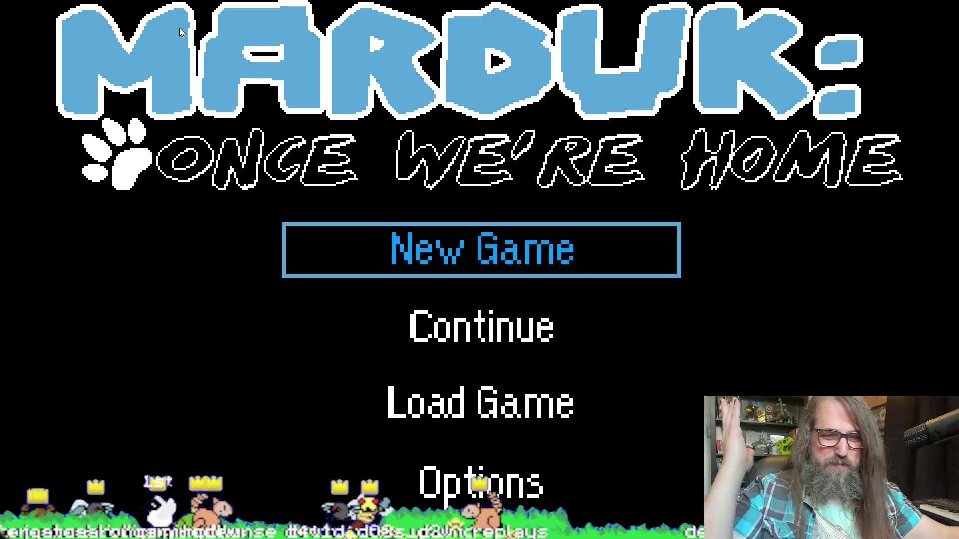
Continue the saved game and jump the dog onto the higher ledge.
key(Down)
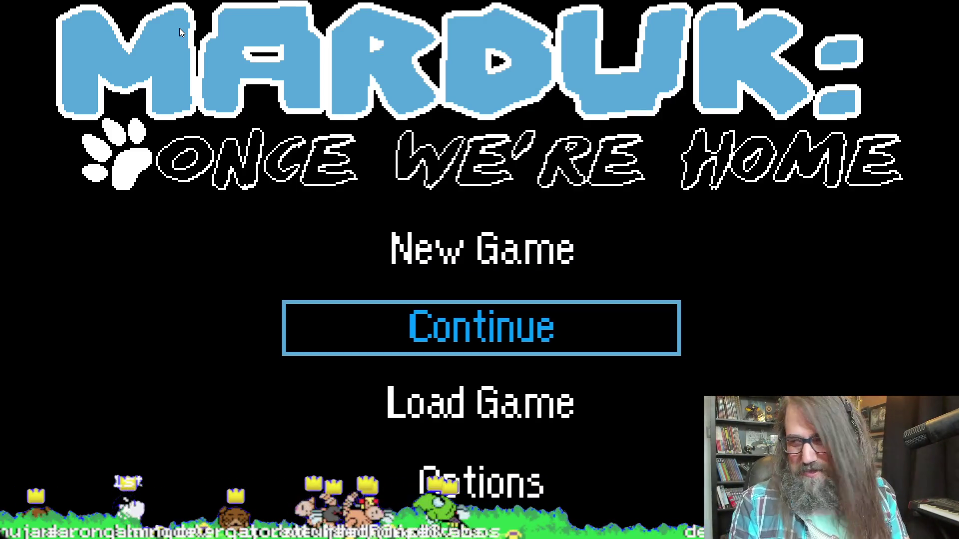
key(Return)
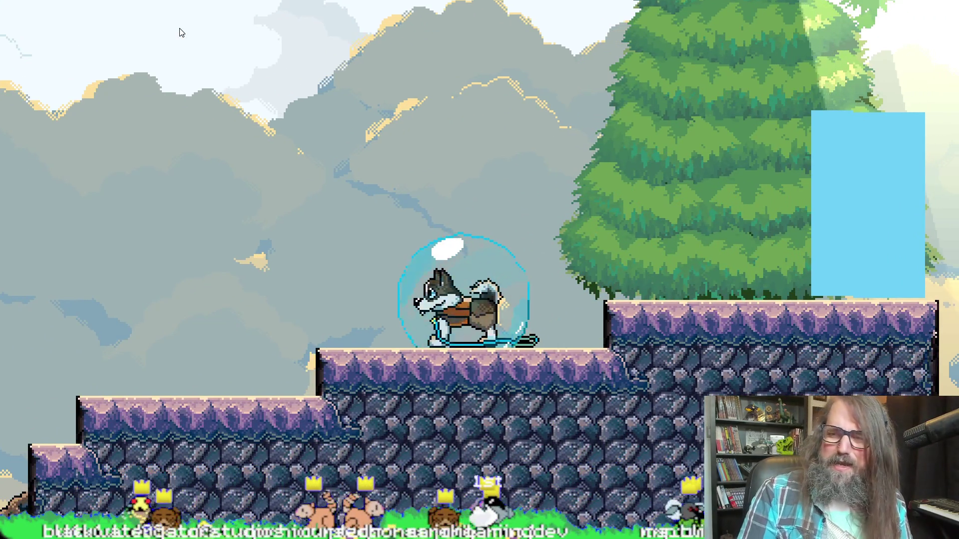
key(Right)
key(space)
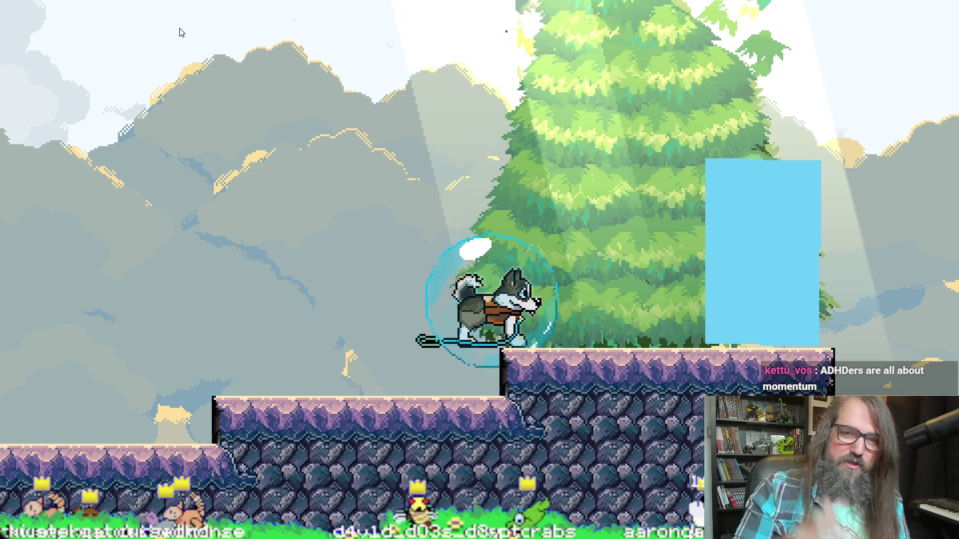
Pause and enter level 1-1A from the level map.
key(Escape)
key(r)
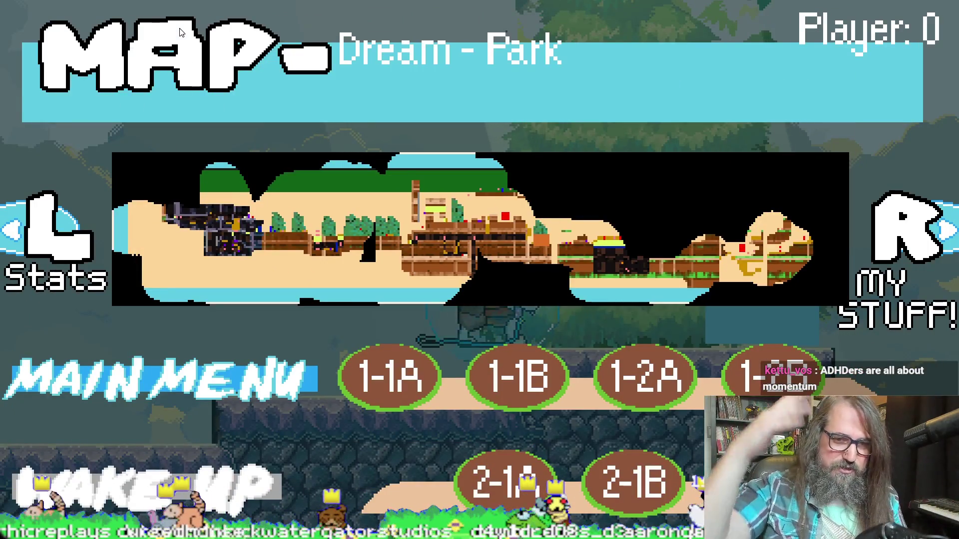
key(Right)
key(Return)
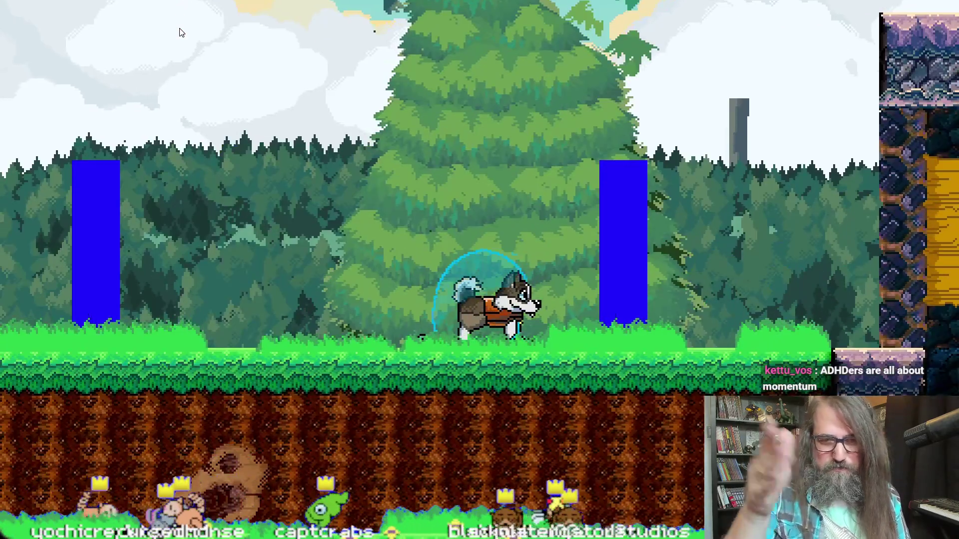
Run the dog back and forth past the trees and blue blocks, then fly onto the rocky platform.
key(Left)
key(Right)
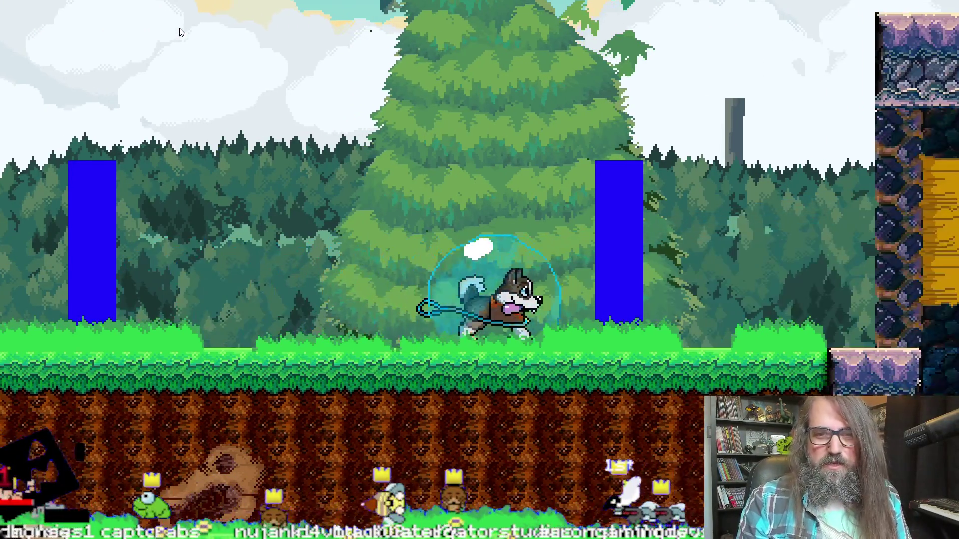
key(Left)
key(Right)
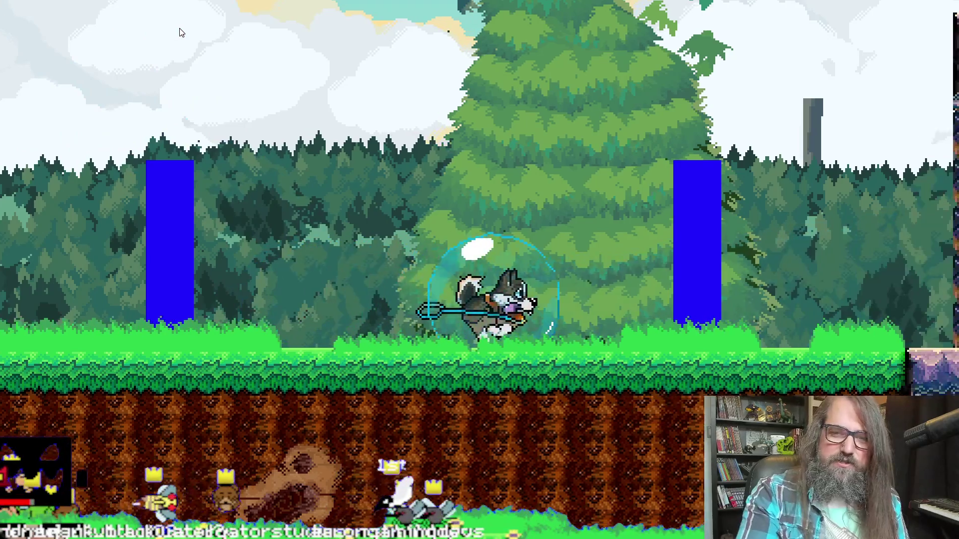
key(Left)
key(Right)
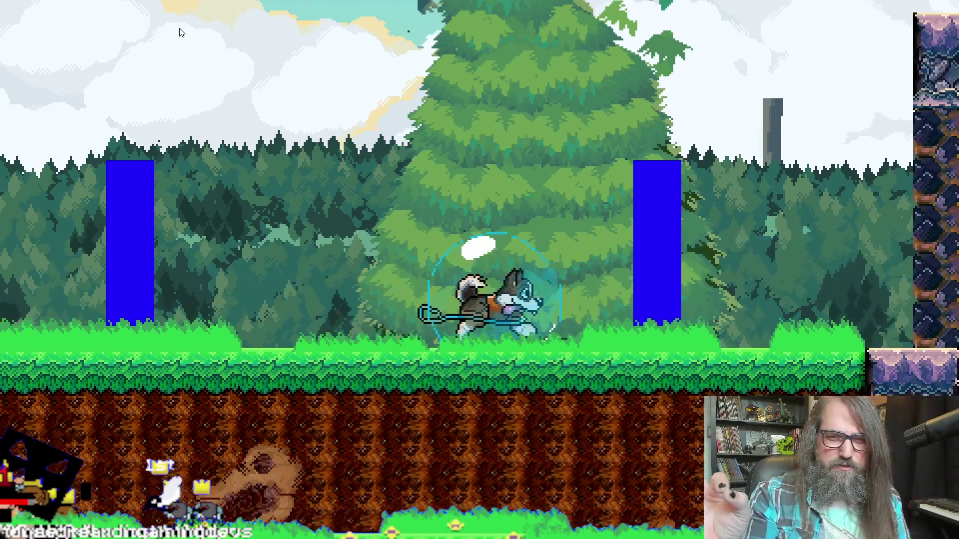
key(Left)
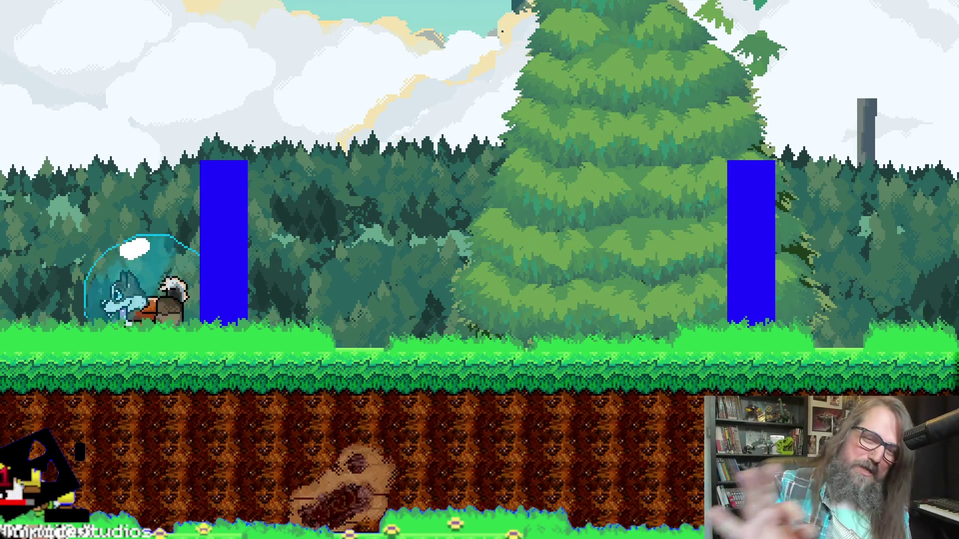
key(Right)
key(Left)
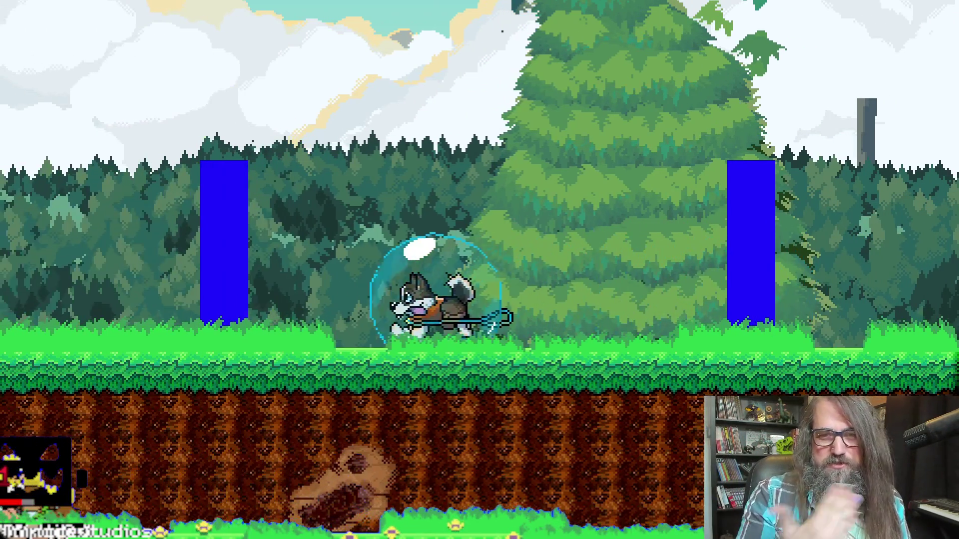
key(Right)
key(Left)
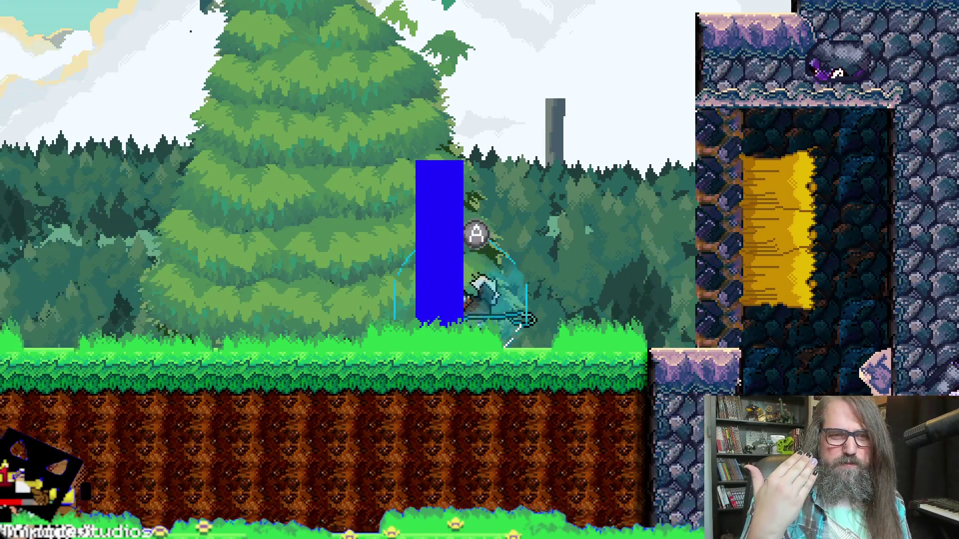
key(Right)
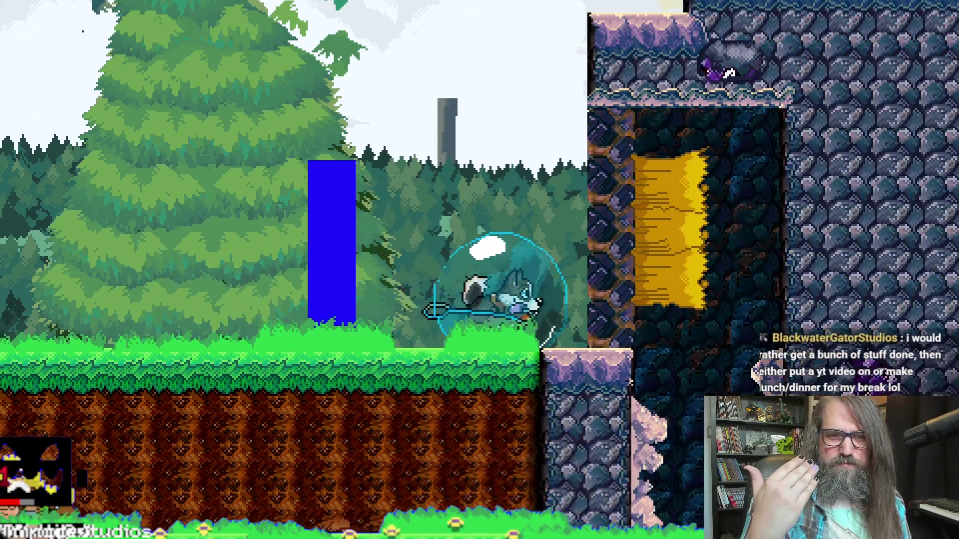
key(Left)
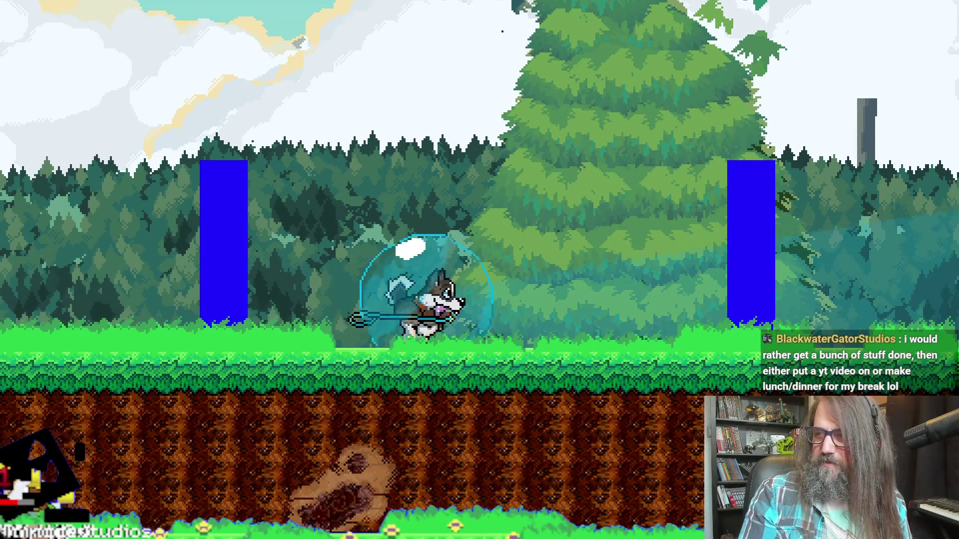
key(Right)
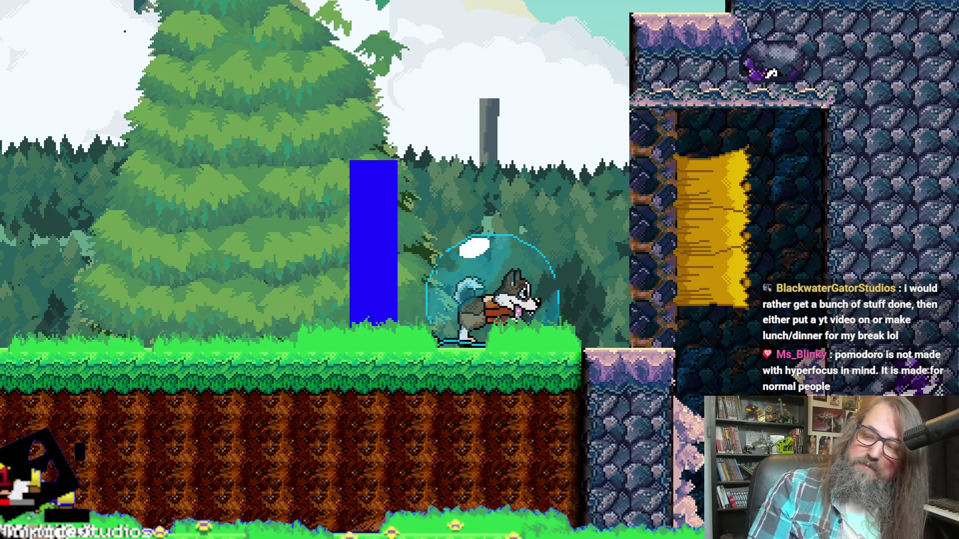
key(space)
key(Right)
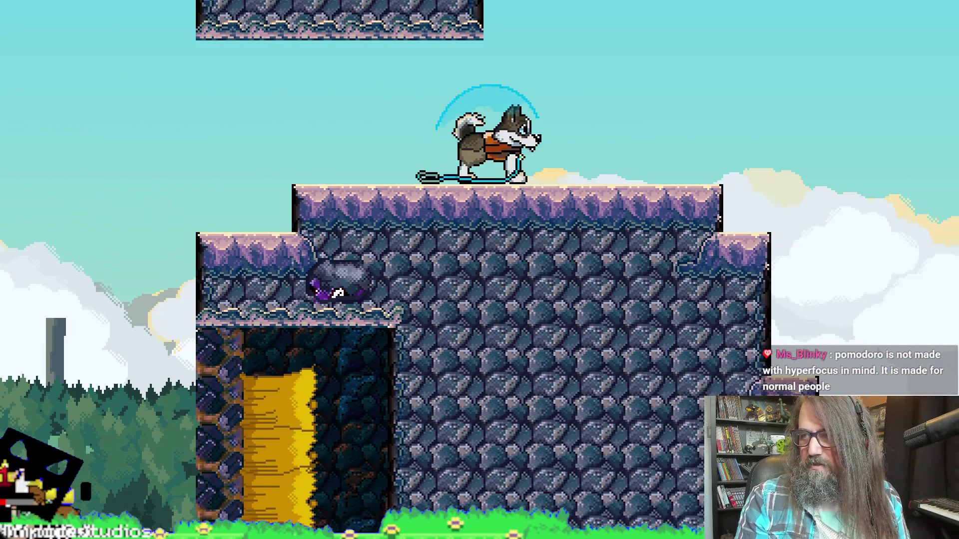
Enter level 1-1B from the pause map and dash the dog right.
key(Escape)
key(Return)
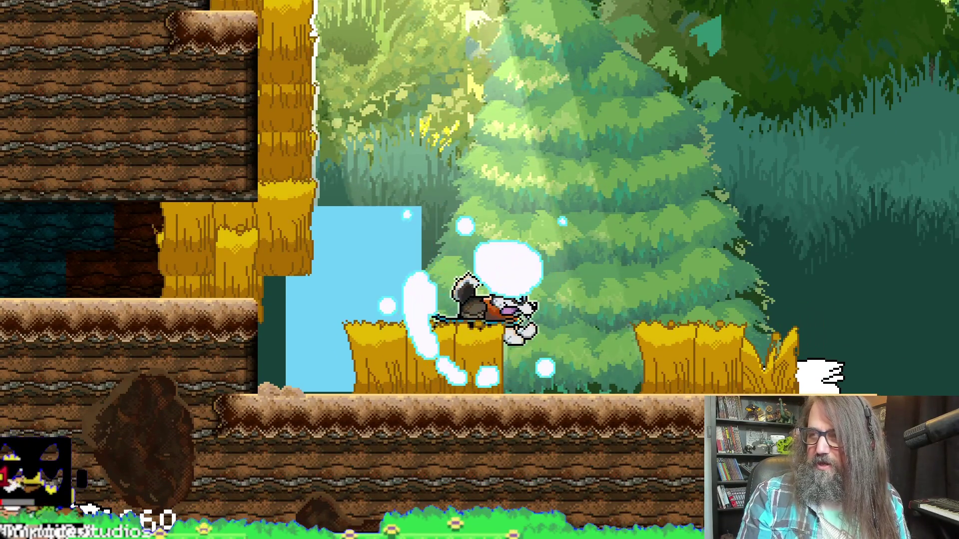
key(Right)
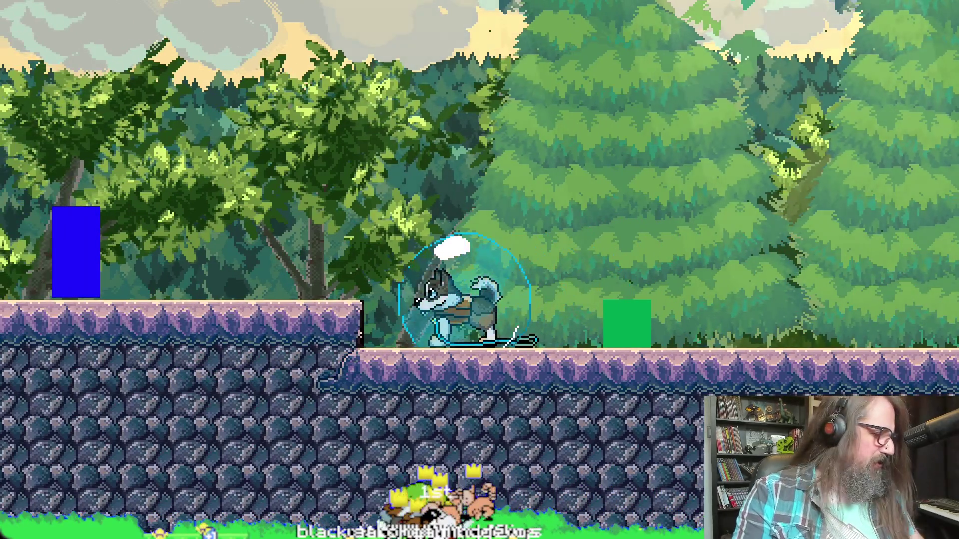
Toggle the game out of fullscreen with Alt+Enter to reveal GameMaker.
key(alt+Return)
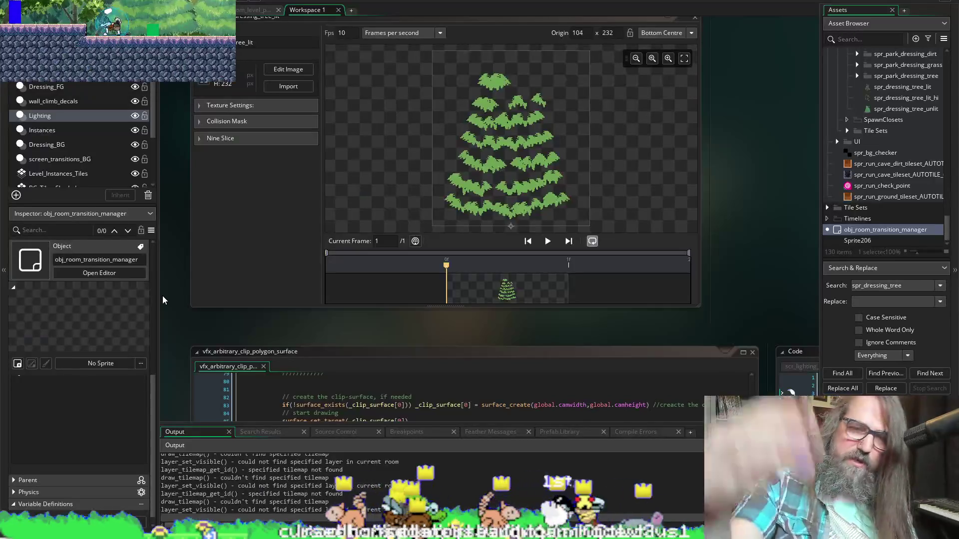
Close the running game and return to the Aseprite pine tree drawing.
key(alt+Tab)
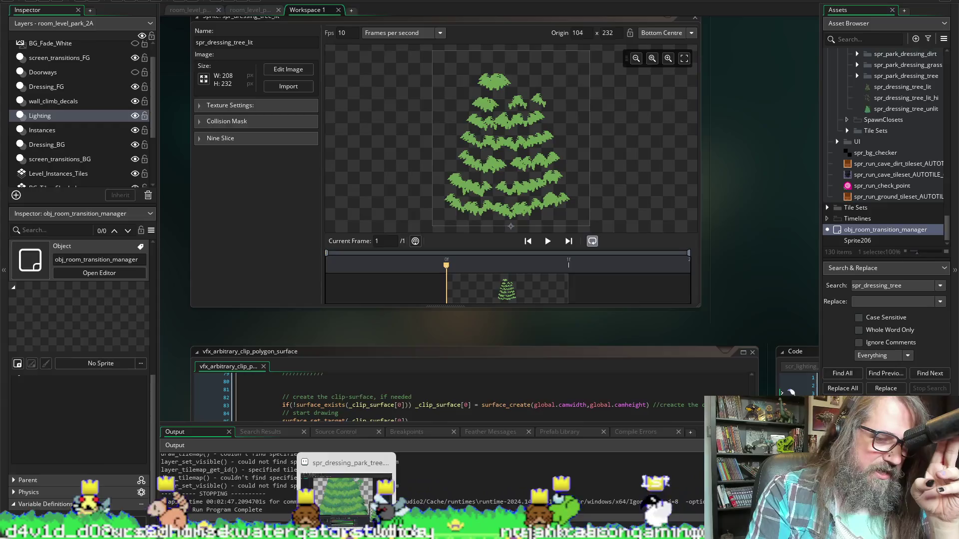
click(346, 489)
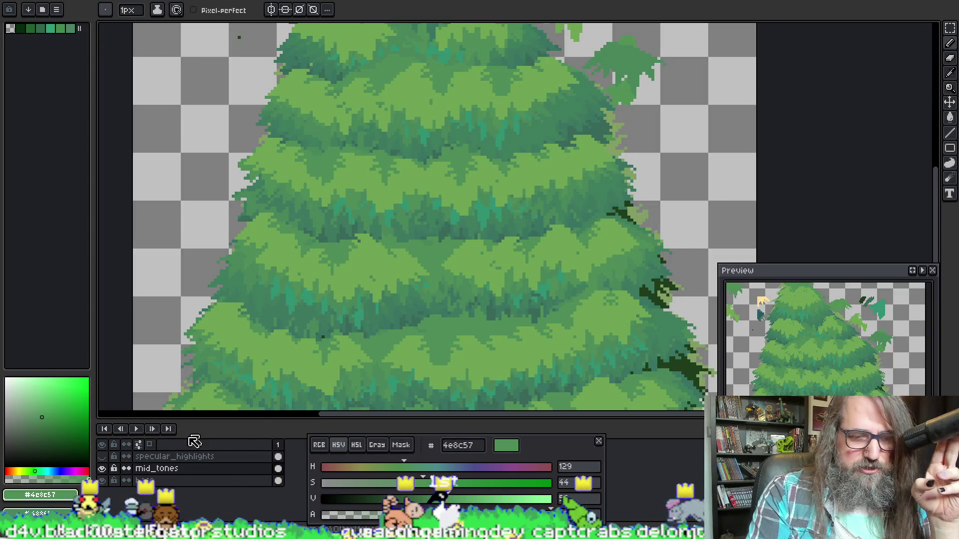
Show and select the specular_highlights layer, zoom out, and pick a custom leaf-stamp brush.
click(102, 457)
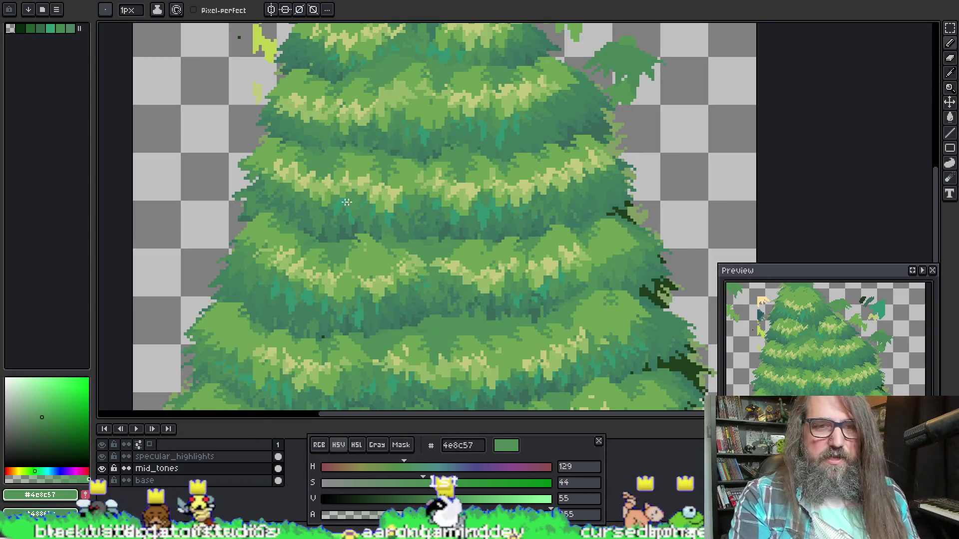
scroll(338, 201, down, 3)
drag(375, 251, 368, 272)
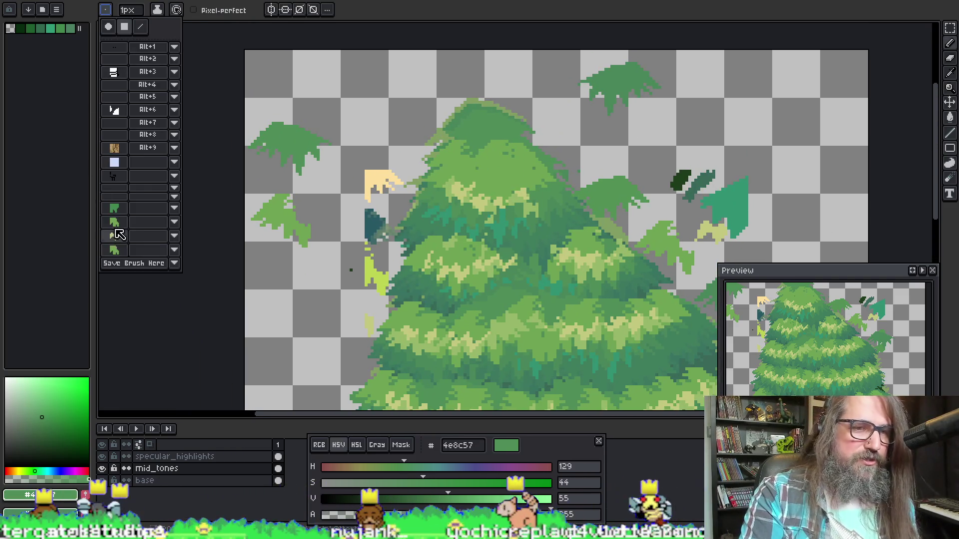
click(116, 238)
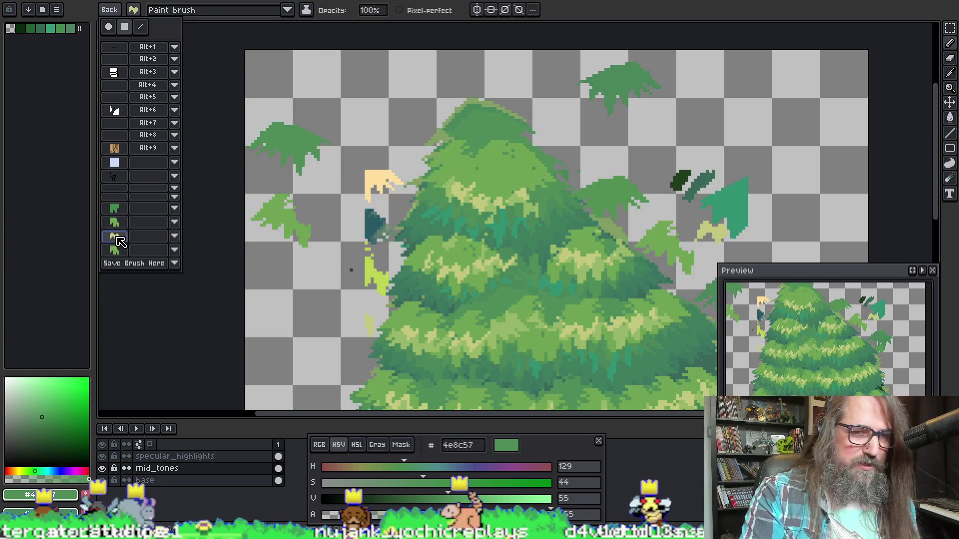
click(199, 455)
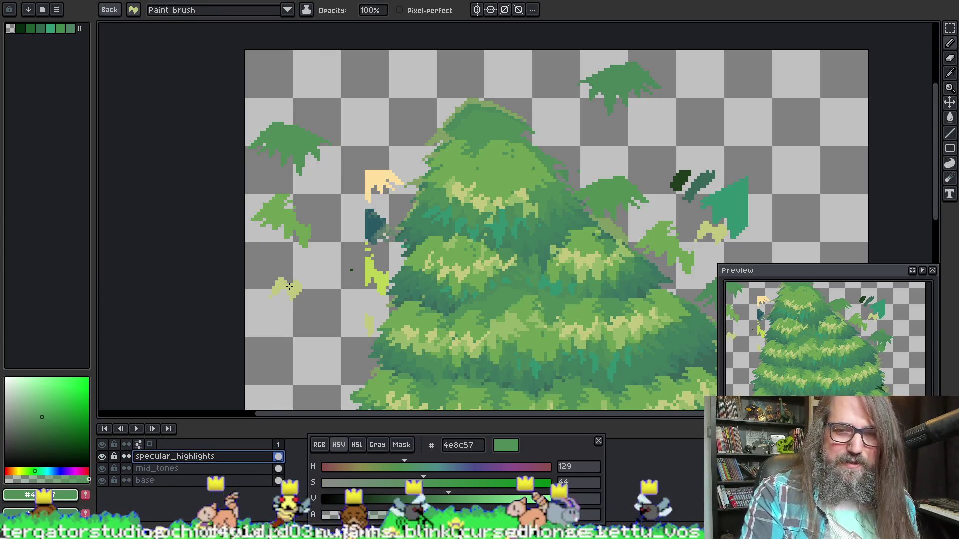
drag(414, 358, 317, 360)
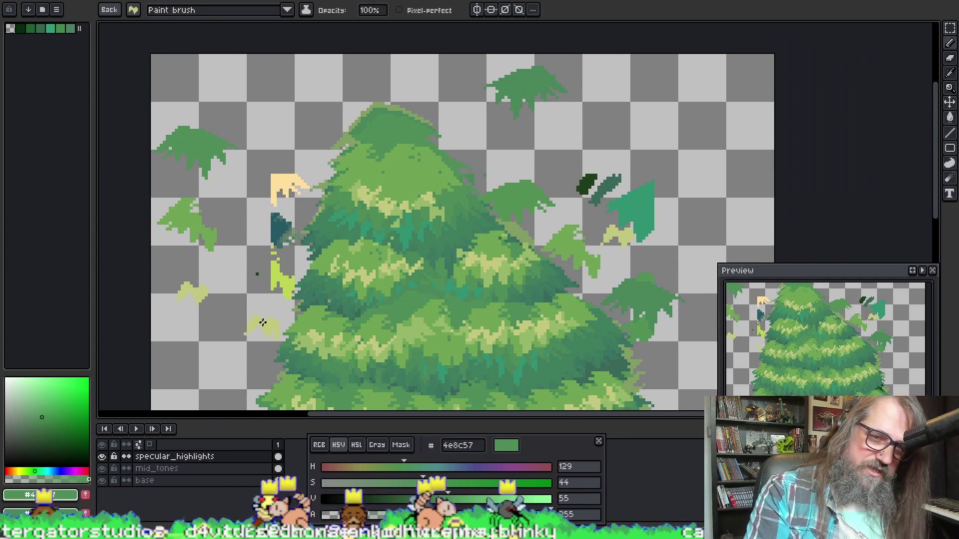
Eyedrop the mid green 97b668 from the tree.
key(alt)
alt+click(356, 267)
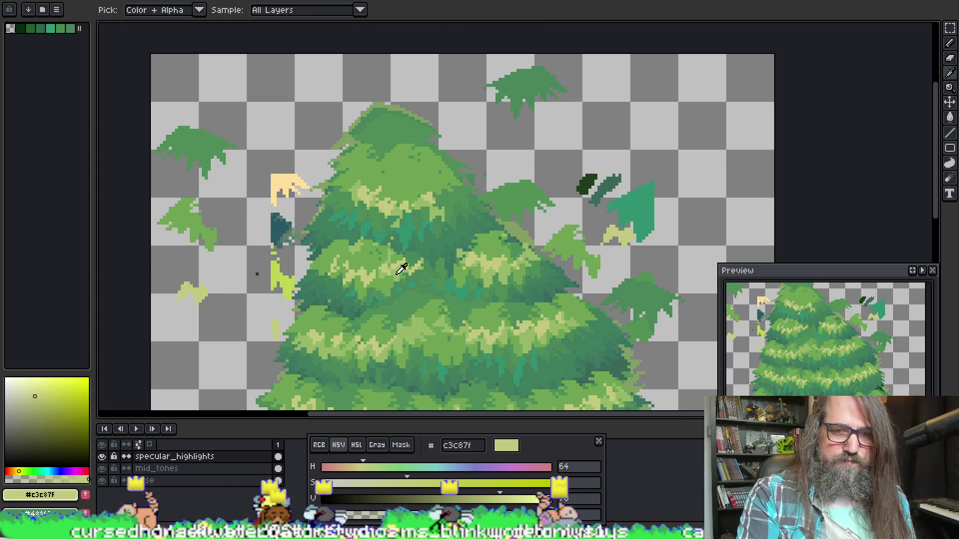
alt+click(403, 263)
Undo the accidental solid green bucket fill of the layer.
key(g)
click(193, 287)
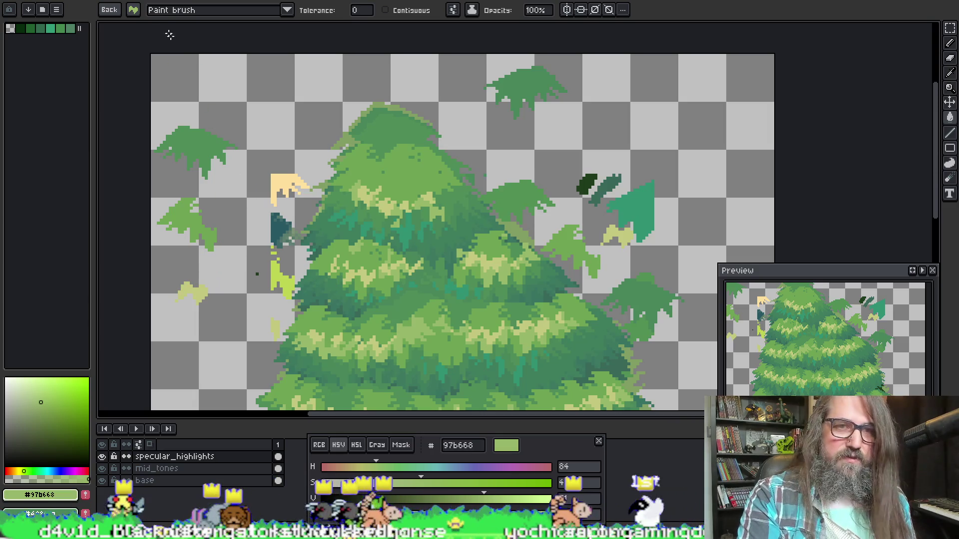
click(102, 10)
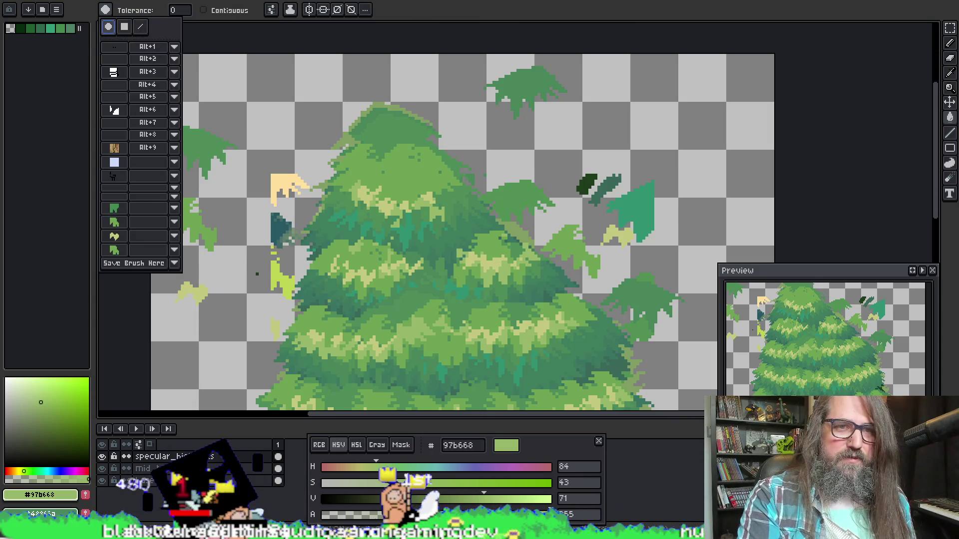
key(alt+space)
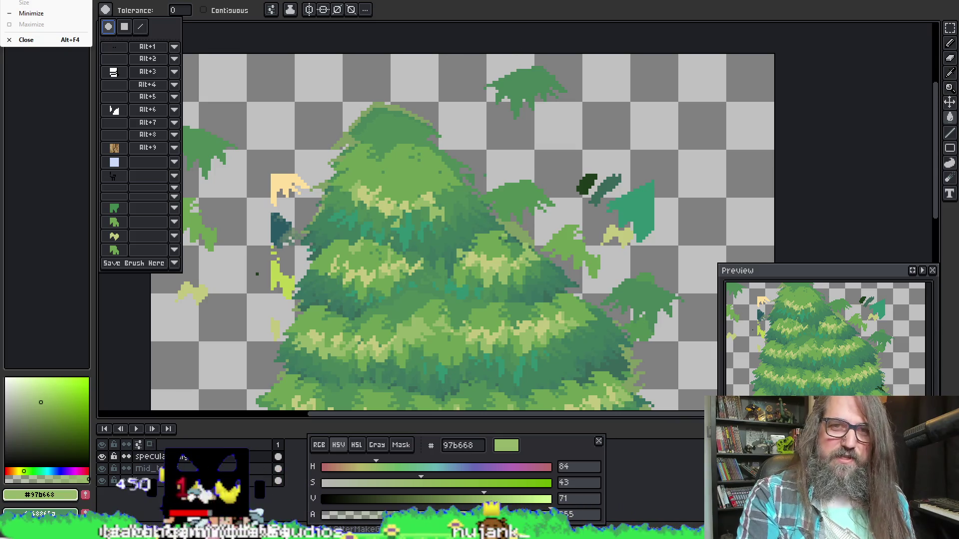
key(Escape)
key(f)
key(ctrl+z)
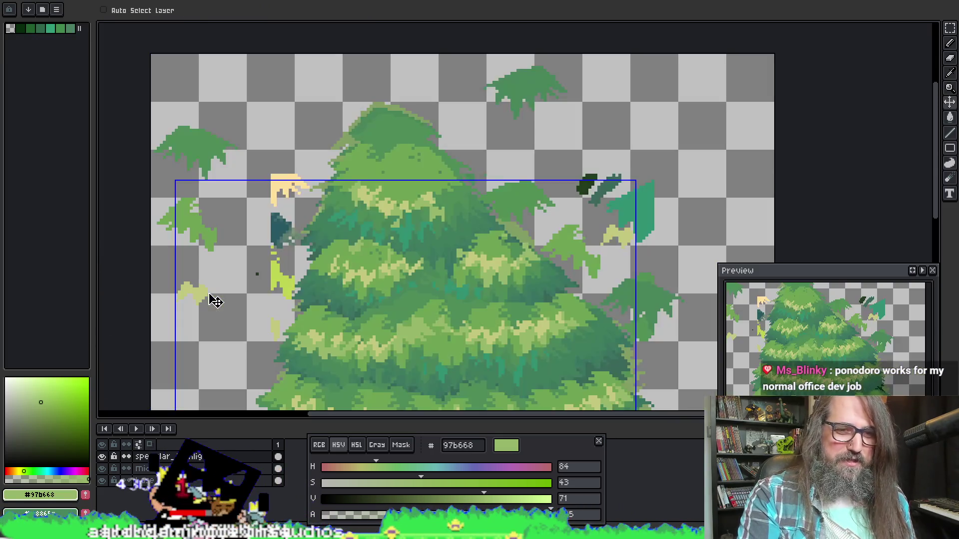
Try recolouring the pale highlights to 97b668, then undo it.
click(198, 291)
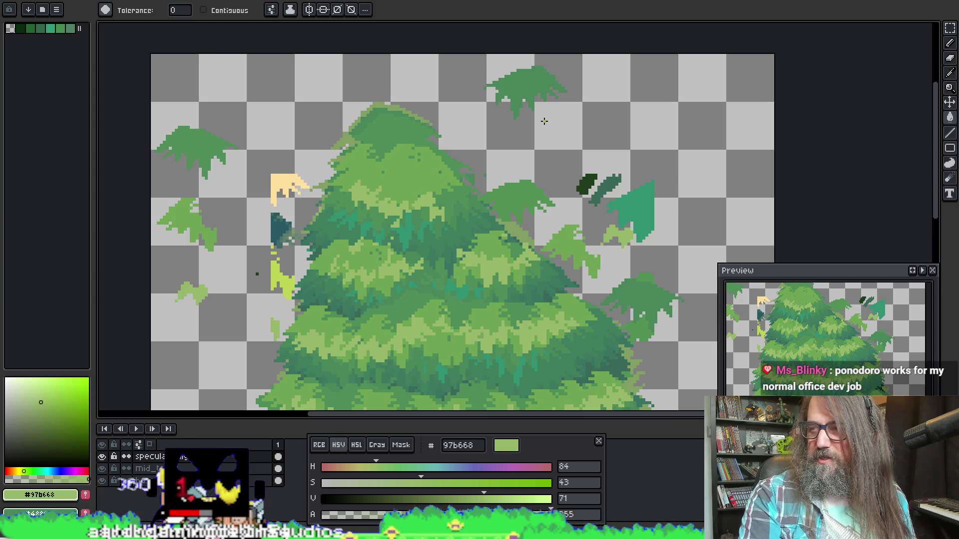
key(ctrl+z)
drag(526, 205, 496, 181)
drag(238, 216, 283, 180)
Turn on Contiguous for the bucket fill and reframe the tree.
key(g)
click(204, 10)
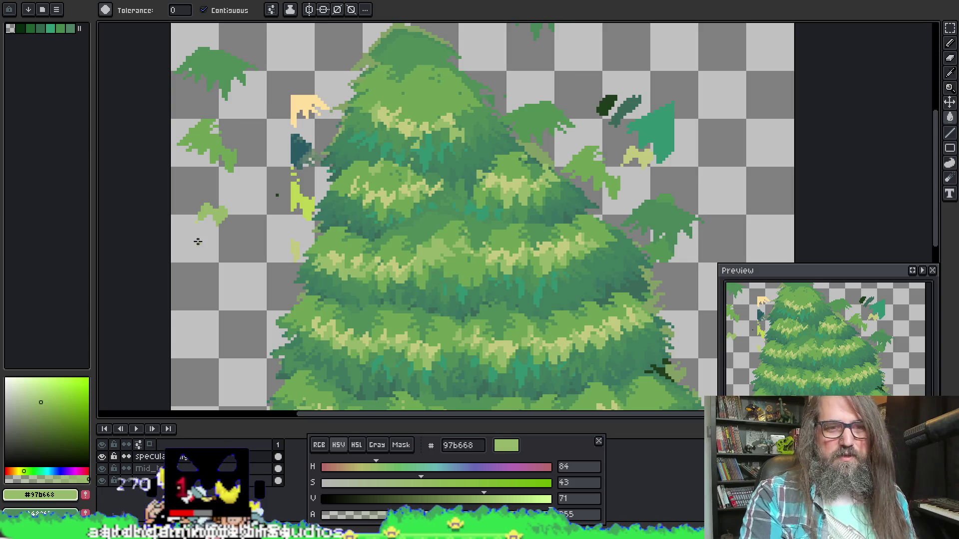
scroll(205, 220, up, 3)
scroll(183, 216, down, 5)
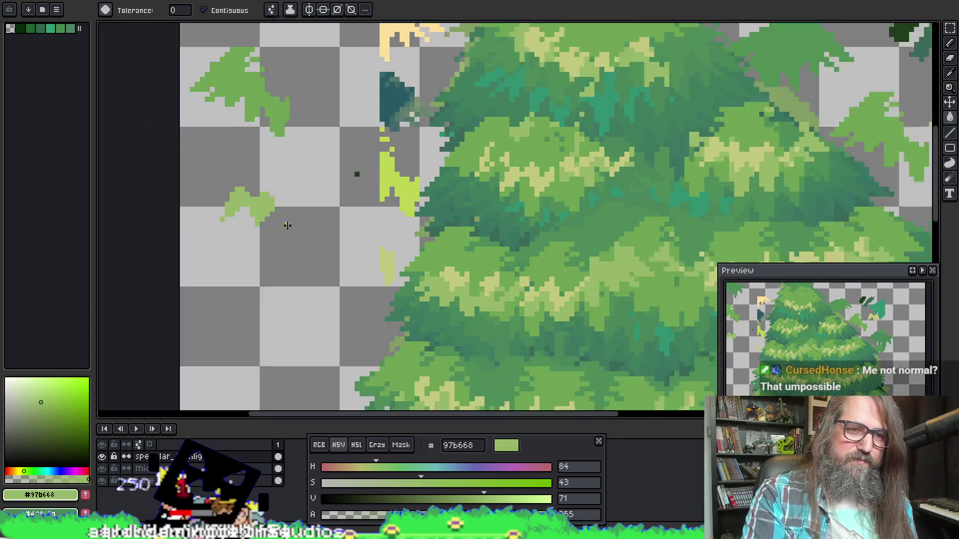
scroll(308, 303, up, 1)
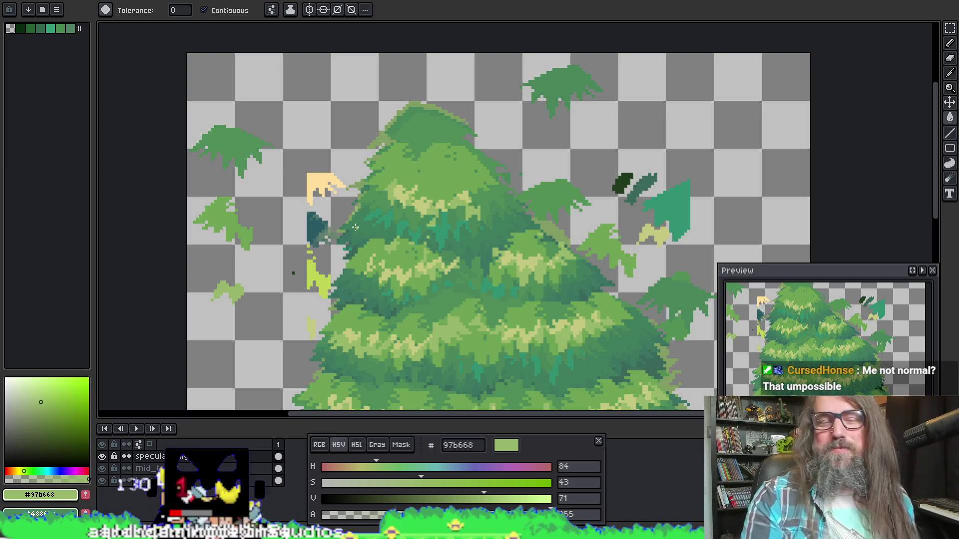
mouse_move(507, 308)
mouse_down()
mouse_move(368, 145)
mouse_move(232, 166)
mouse_up()
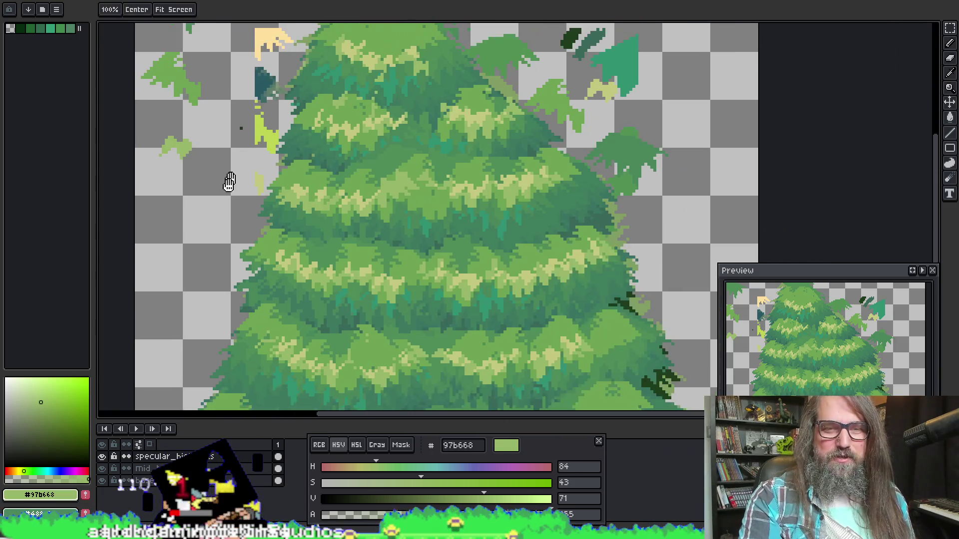
scroll(300, 165, down, 1)
mouse_move(300, 165)
mouse_down()
mouse_move(369, 159)
mouse_move(346, 221)
mouse_up()
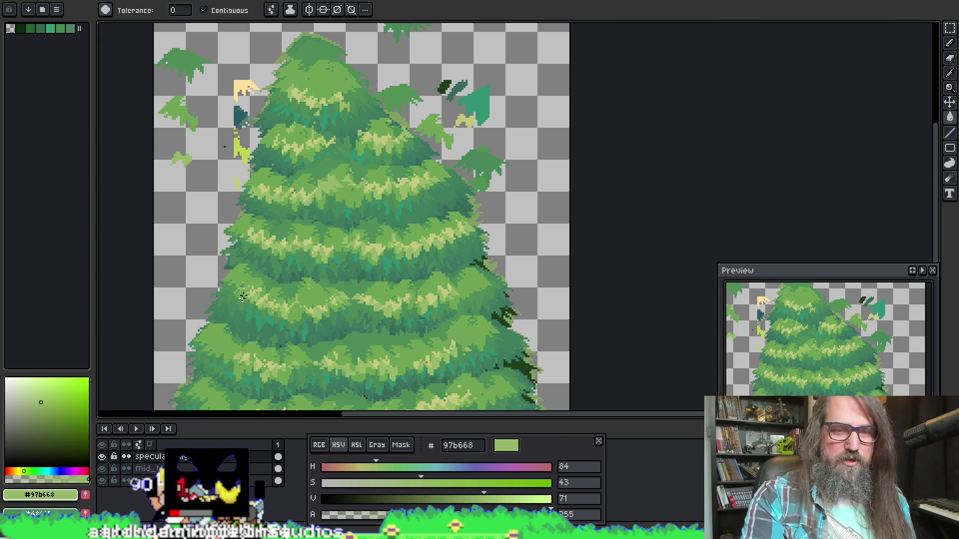
scroll(240, 306, up, 2)
Sample the darker green 4e8c57 and the light green a6bb6f from the foliage.
key(i)
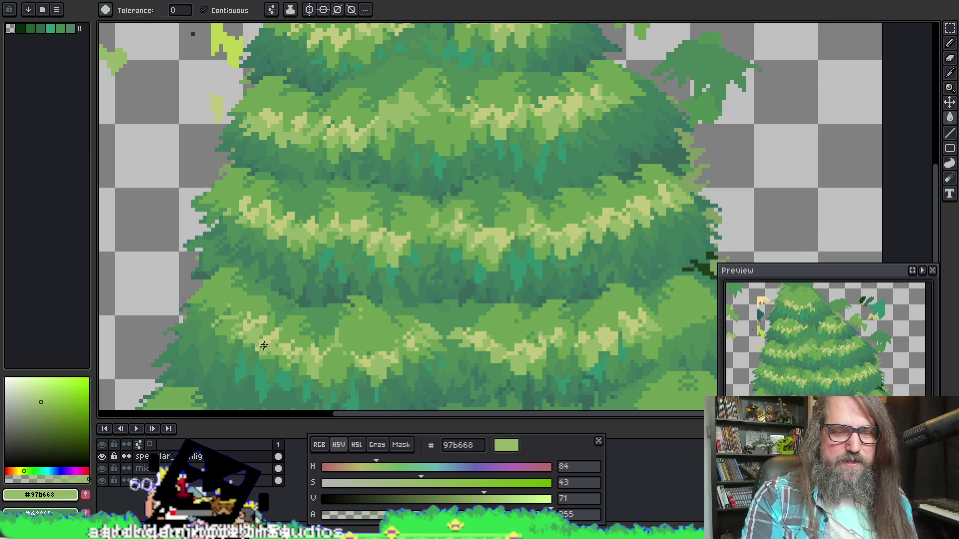
scroll(300, 160, up, 3)
key(b)
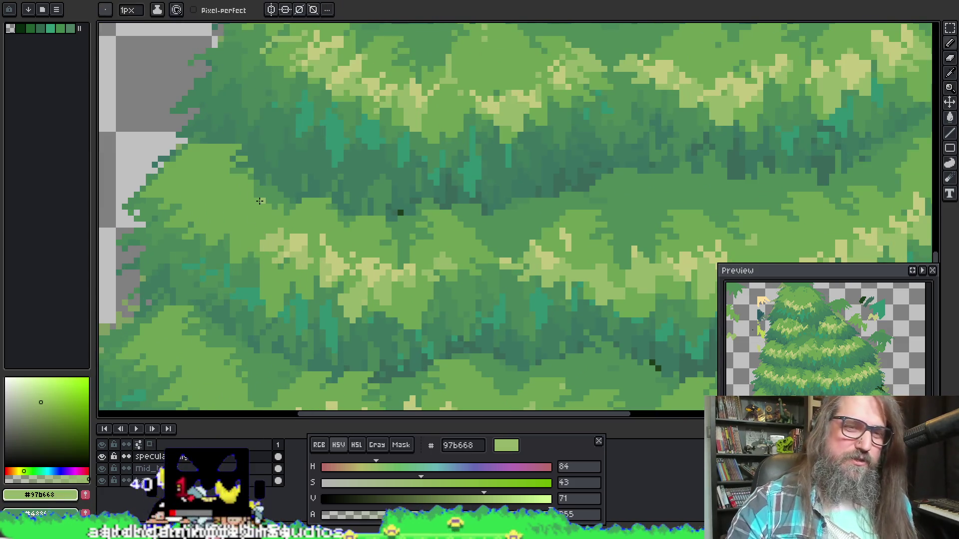
key(i)
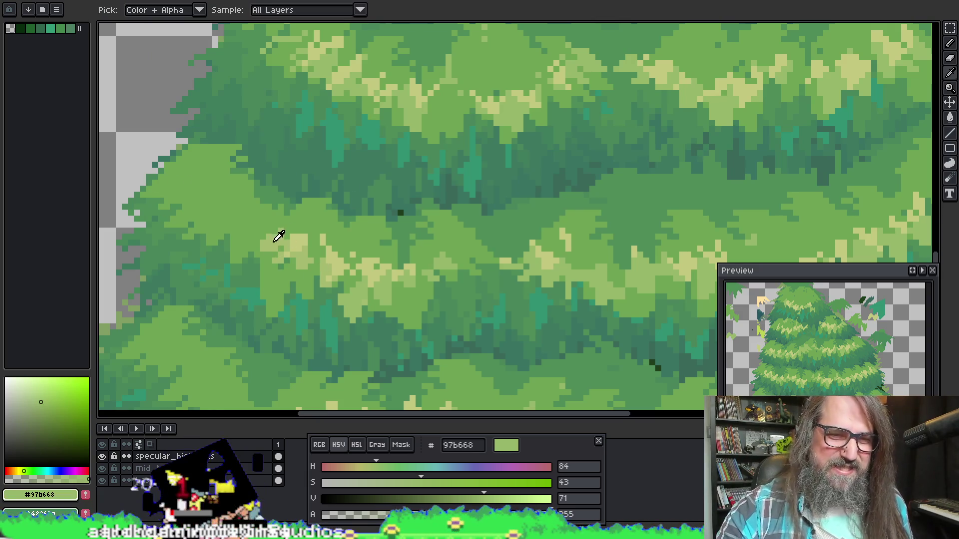
drag(188, 120, 244, 113)
click(208, 194)
key(b)
key(i)
click(338, 231)
key(b)
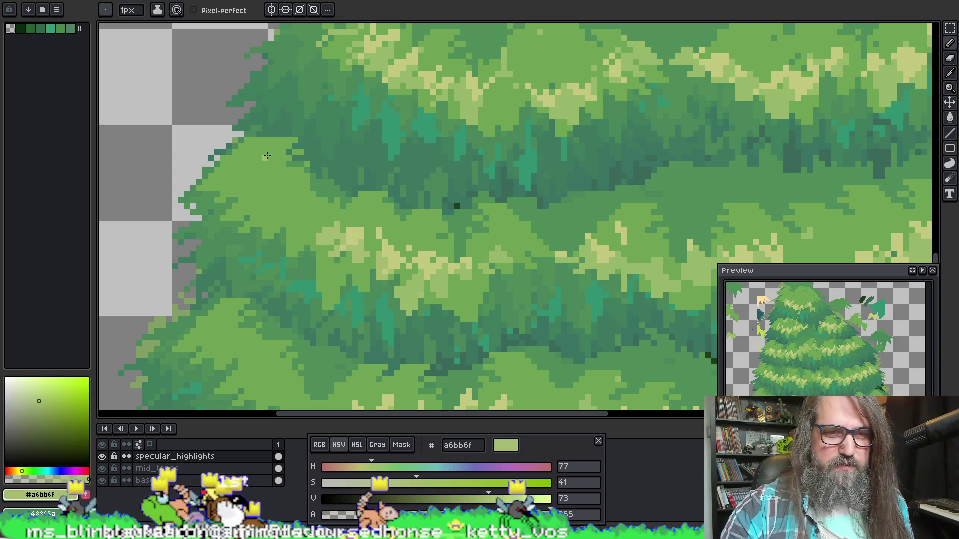
scroll(267, 203, left, 5)
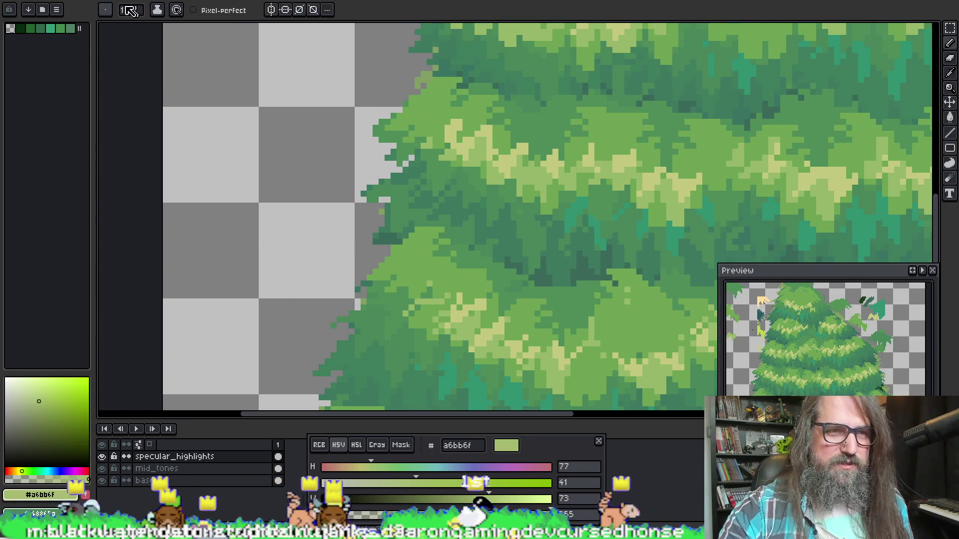
Choose a saved leaf-stamp brush and paint lighter green leaf texture across the foliage.
click(105, 10)
click(116, 245)
scroll(409, 272, right, 3)
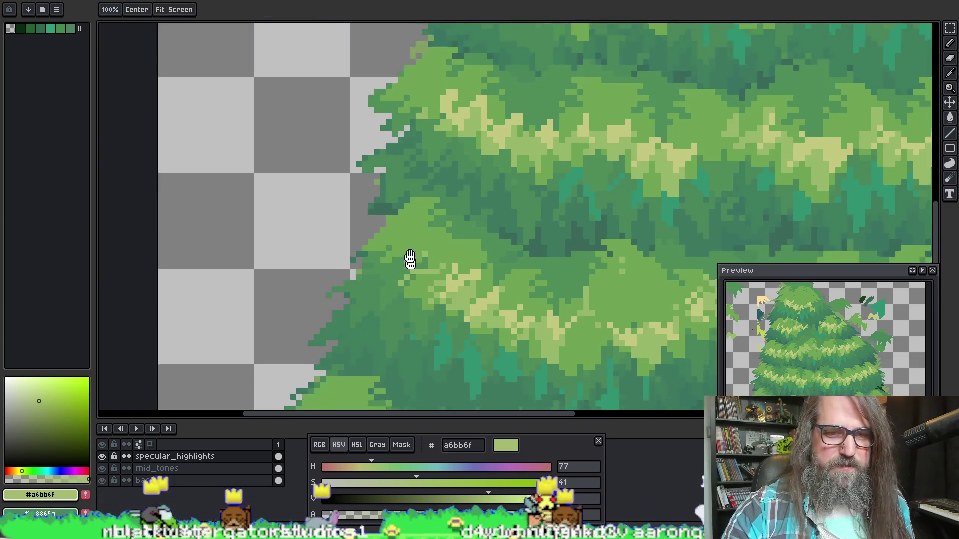
key(i)
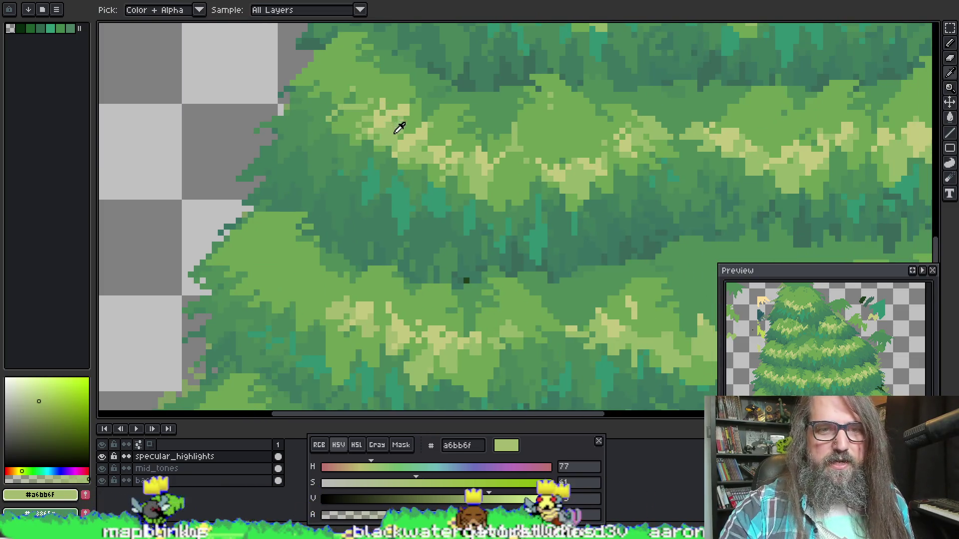
key(b)
scroll(272, 208, down, 4)
scroll(272, 208, right, 1)
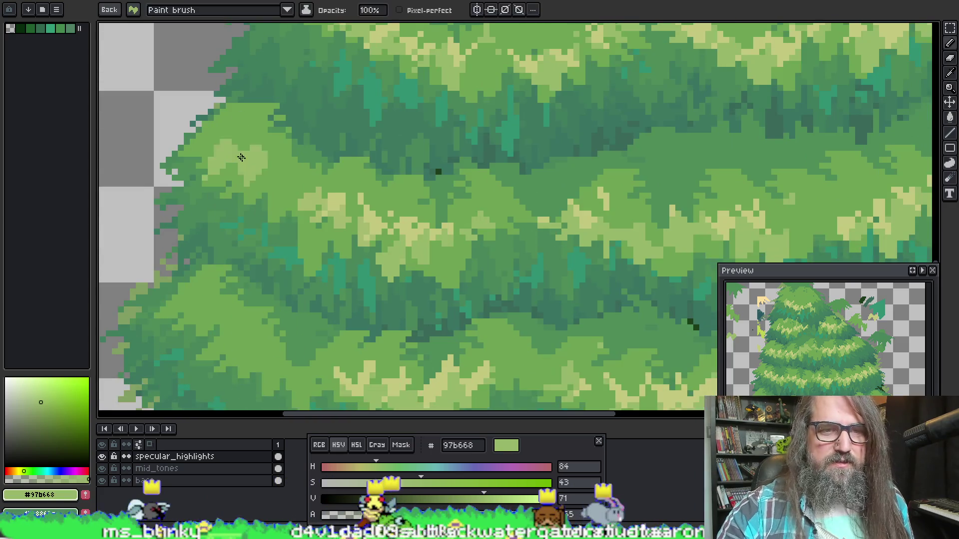
mouse_move(234, 130)
mouse_down()
mouse_move(280, 199)
mouse_move(289, 182)
mouse_up()
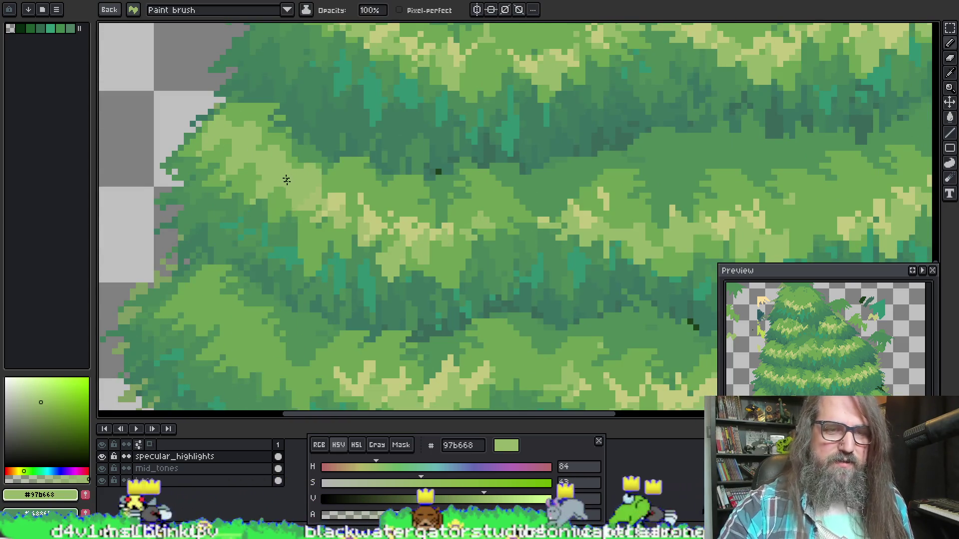
scroll(285, 178, down, 5)
drag(448, 225, 335, 225)
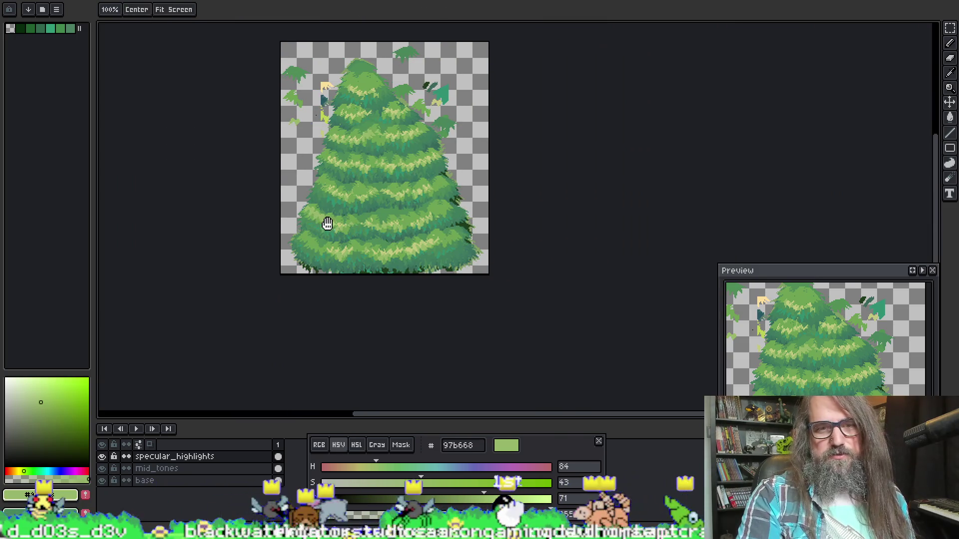
scroll(335, 224, up, 3)
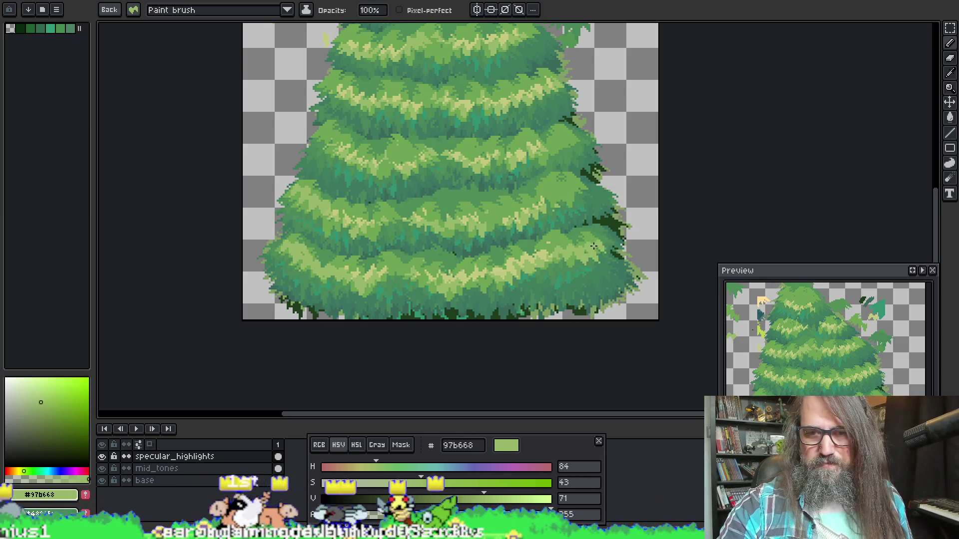
scroll(606, 242, up, 3)
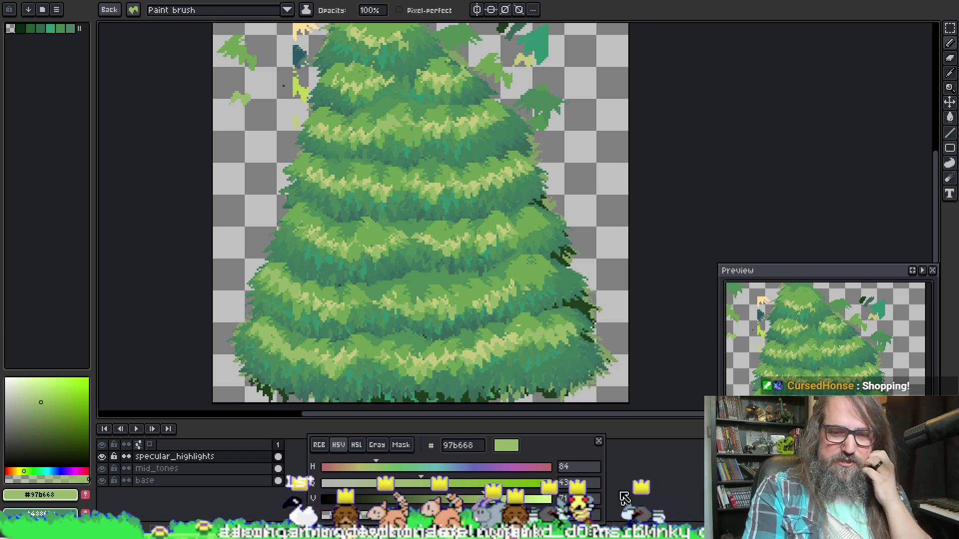
mouse_move(535, 450)
mouse_down()
mouse_move(475, 133)
mouse_move(454, 118)
mouse_move(524, 135)
mouse_up()
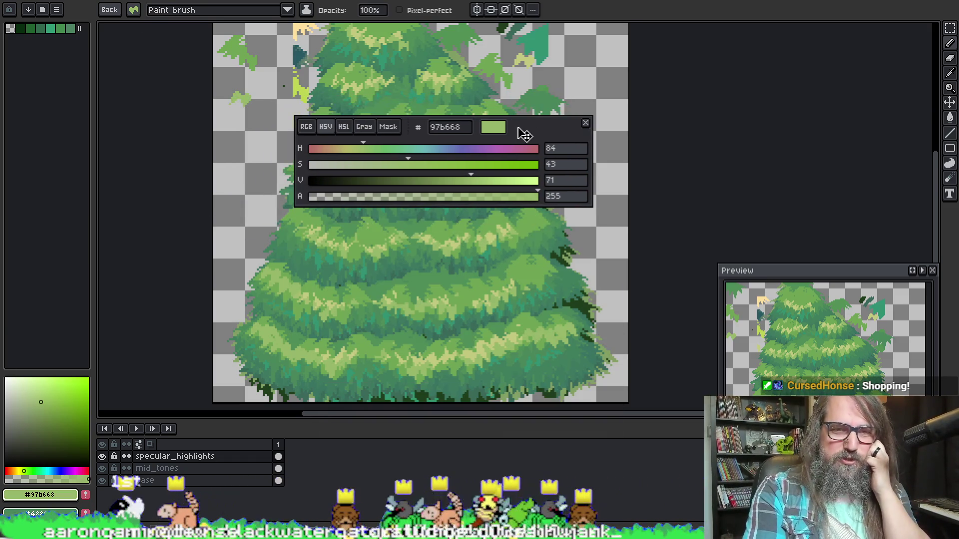
mouse_move(407, 167)
mouse_down()
mouse_move(469, 175)
mouse_move(439, 185)
mouse_move(472, 186)
mouse_move(434, 165)
mouse_up()
drag(528, 122, 552, 440)
scroll(336, 188, up, 2)
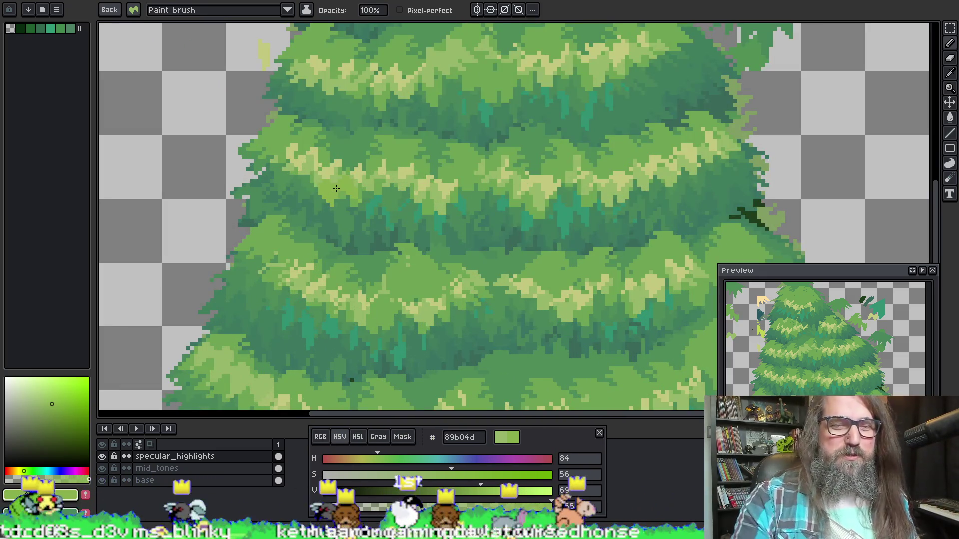
drag(440, 154, 451, 122)
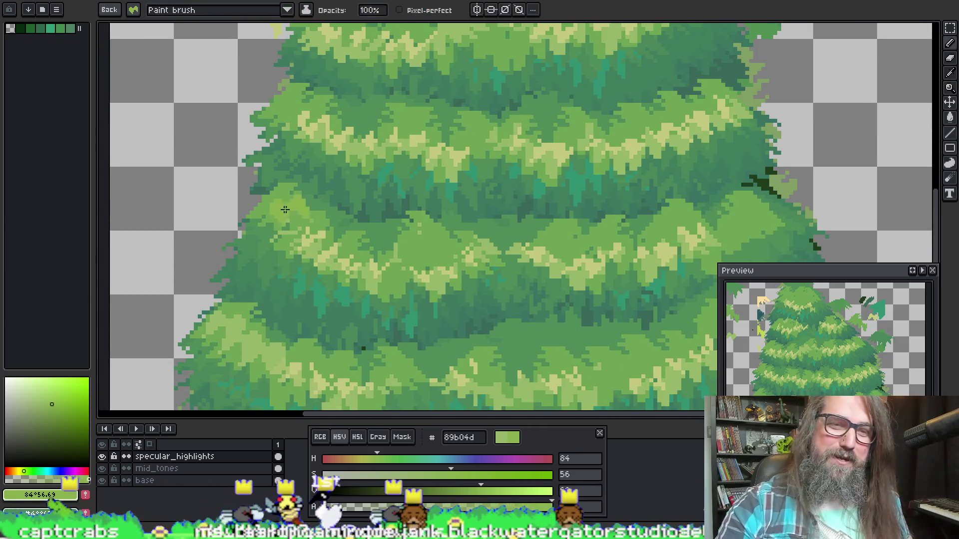
alt+click(311, 240)
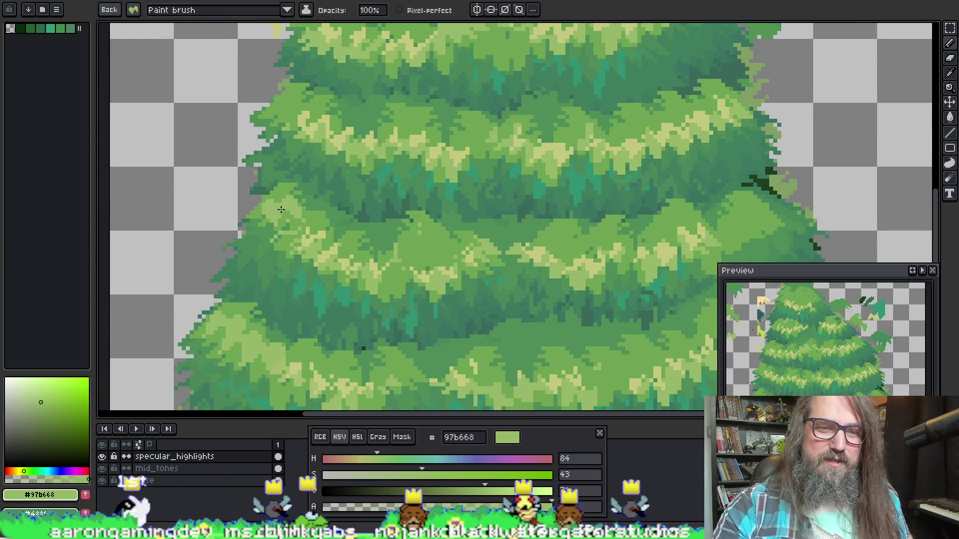
drag(574, 231, 289, 206)
drag(447, 206, 479, 195)
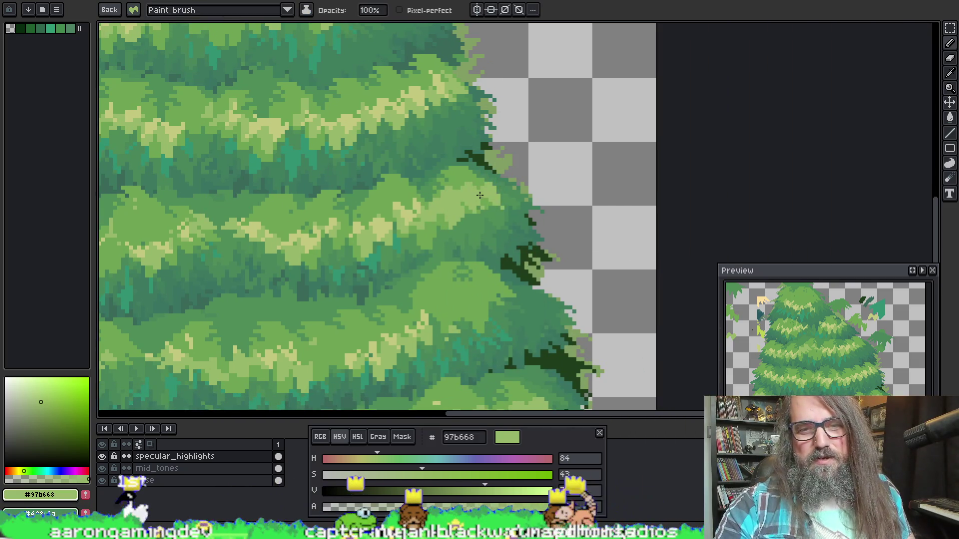
drag(424, 141, 540, 125)
drag(229, 110, 314, 82)
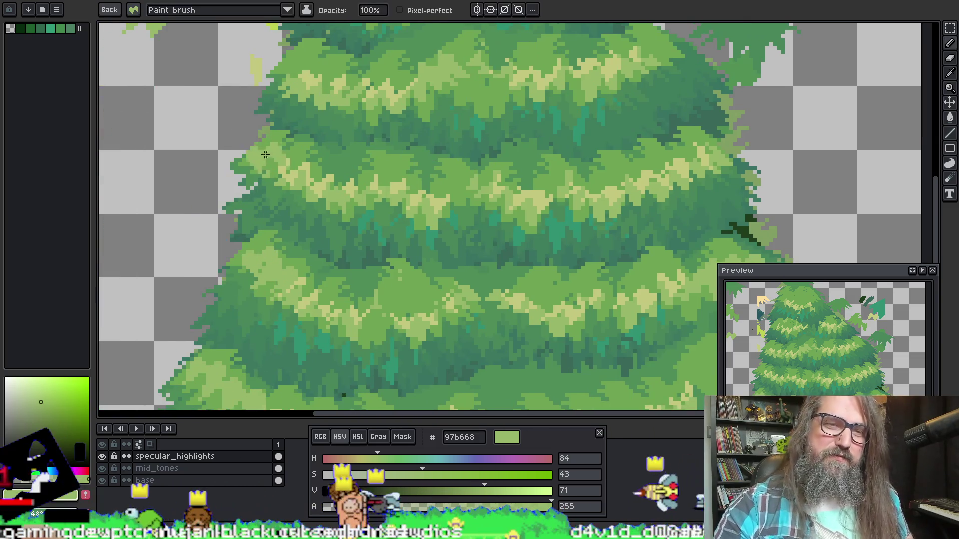
drag(249, 158, 328, 181)
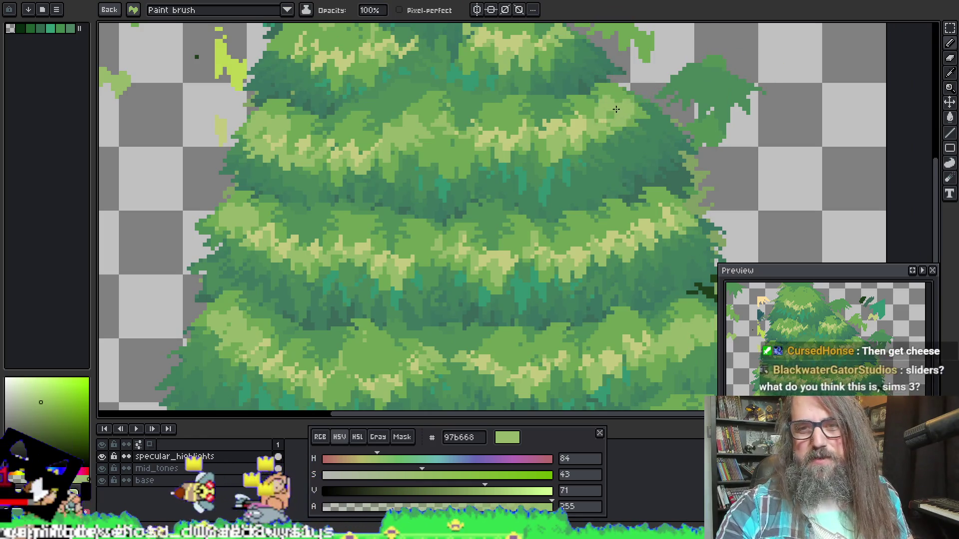
drag(434, 126, 419, 216)
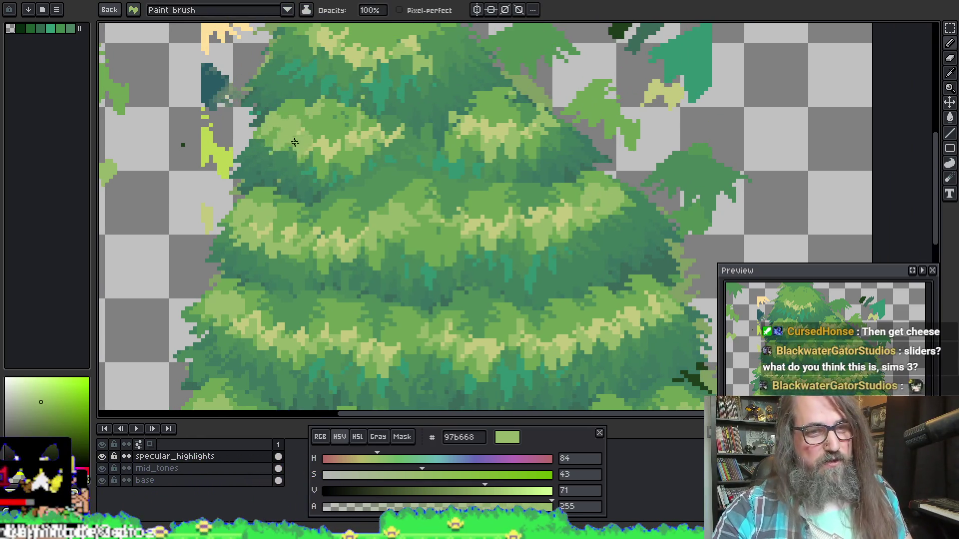
drag(318, 125, 355, 260)
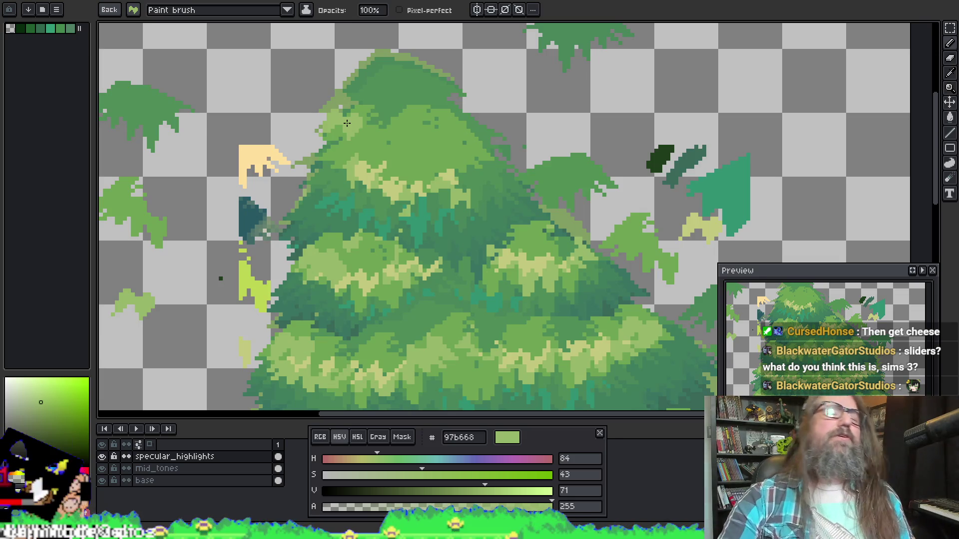
drag(495, 190, 480, 125)
mouse_move(448, 285)
mouse_down()
mouse_move(574, 250)
mouse_move(586, 151)
mouse_move(588, 189)
mouse_up()
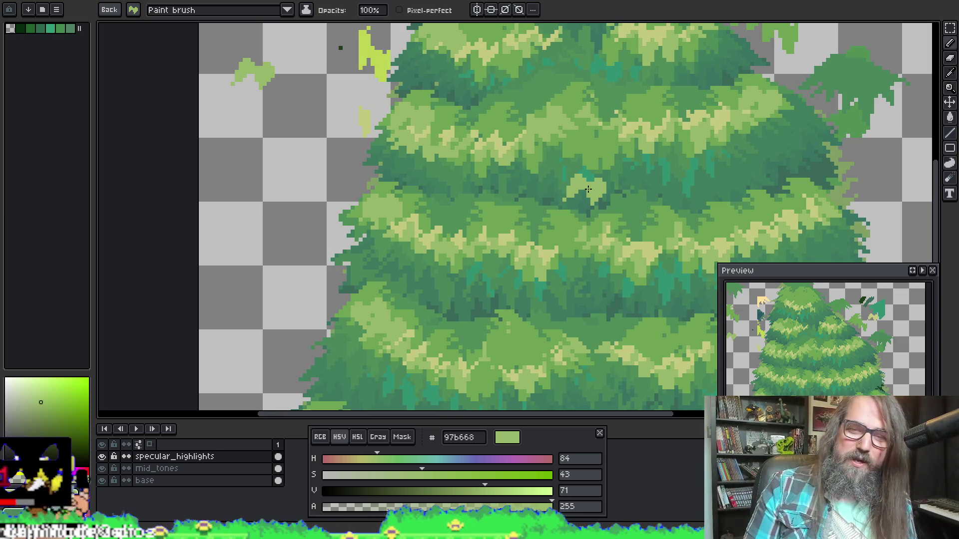
drag(582, 293, 359, 204)
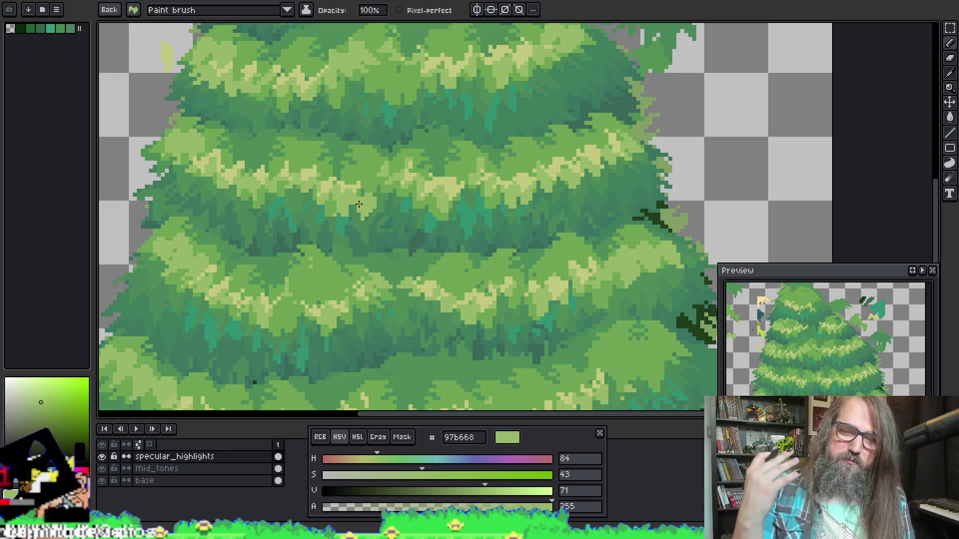
mouse_move(465, 368)
mouse_down()
mouse_move(379, 226)
mouse_move(400, 242)
mouse_up()
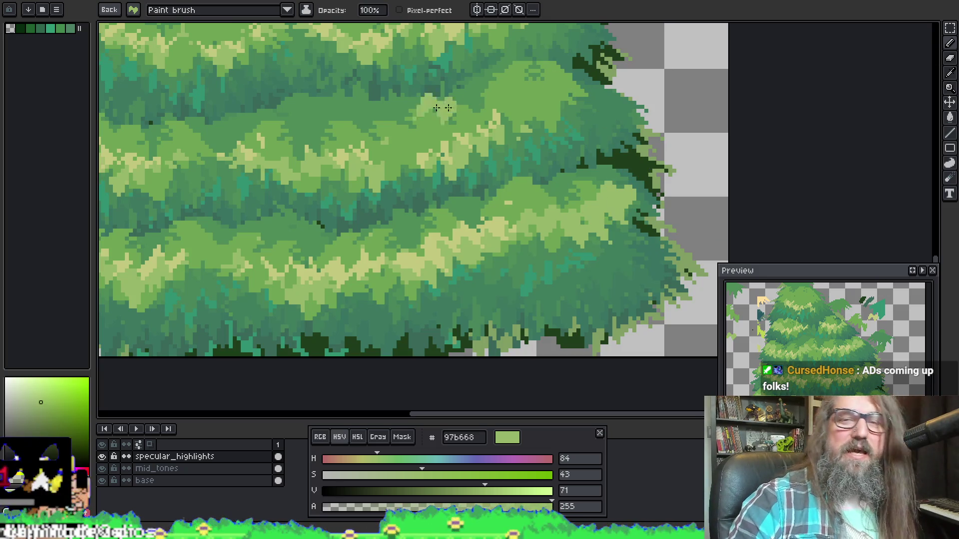
mouse_move(596, 100)
mouse_down()
mouse_move(610, 120)
mouse_move(666, 106)
mouse_up()
mouse_move(426, 72)
mouse_down()
mouse_move(422, 150)
mouse_move(503, 214)
mouse_move(498, 182)
mouse_move(488, 193)
mouse_move(577, 192)
mouse_up()
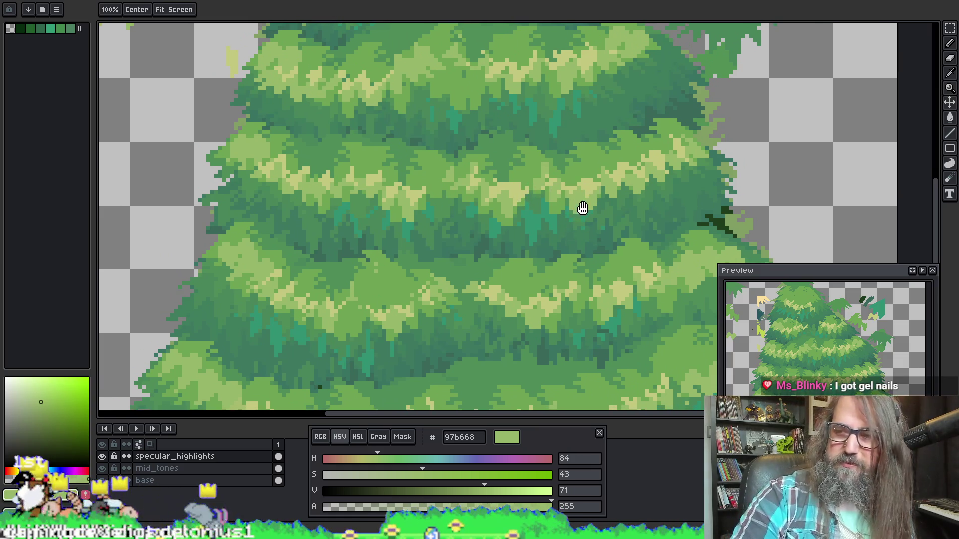
mouse_move(572, 115)
mouse_down()
mouse_move(527, 134)
mouse_move(564, 122)
mouse_up()
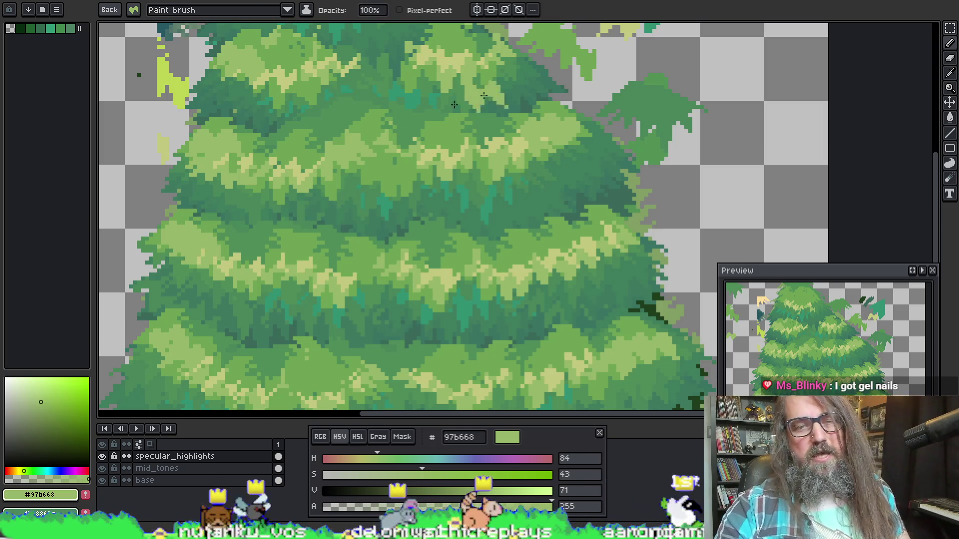
key(i)
key(b)
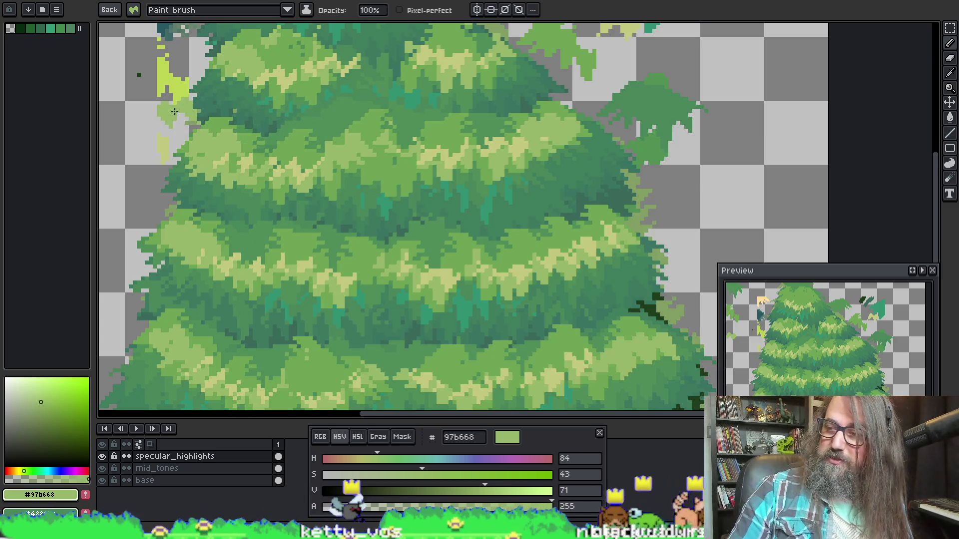
mouse_move(508, 190)
mouse_down()
mouse_move(508, 112)
mouse_move(506, 138)
mouse_move(556, 190)
mouse_move(449, 208)
mouse_move(336, 128)
mouse_up()
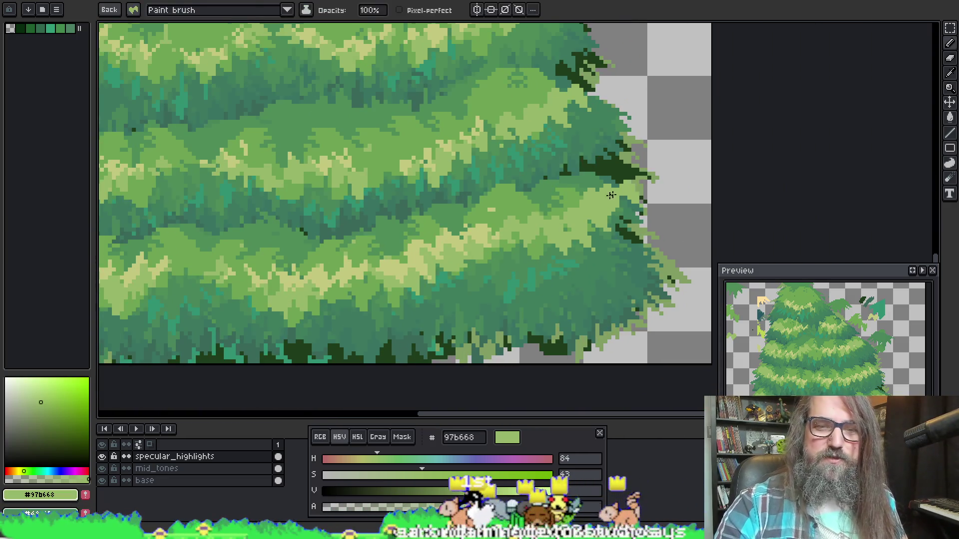
alt+click(477, 228)
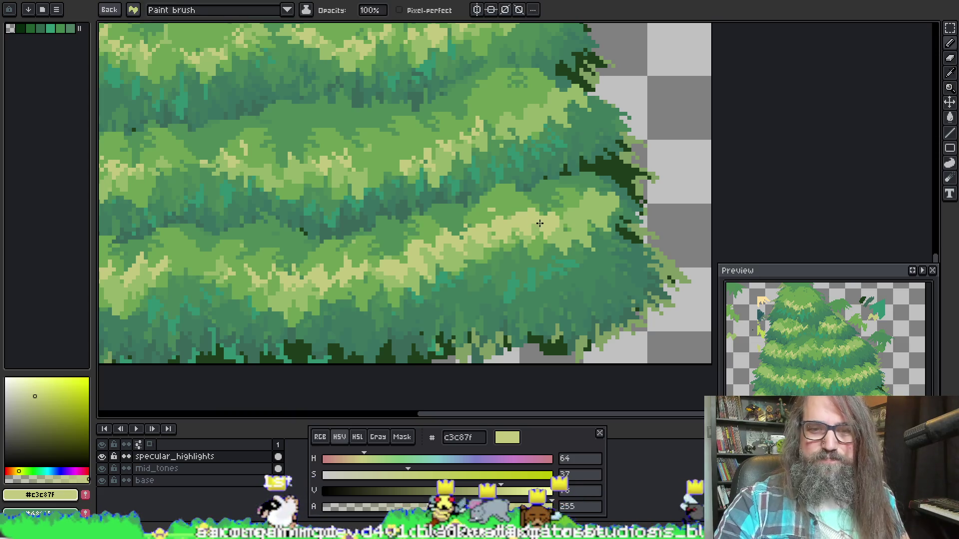
Paint a short pale c3c87f highlight stroke, then pan toward the lower tiers.
drag(594, 205, 730, 204)
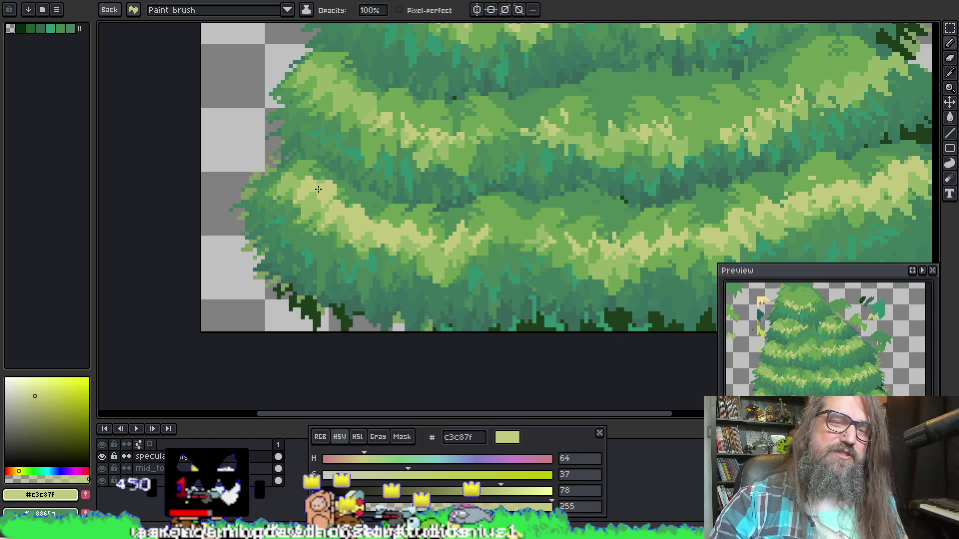
drag(318, 188, 310, 180)
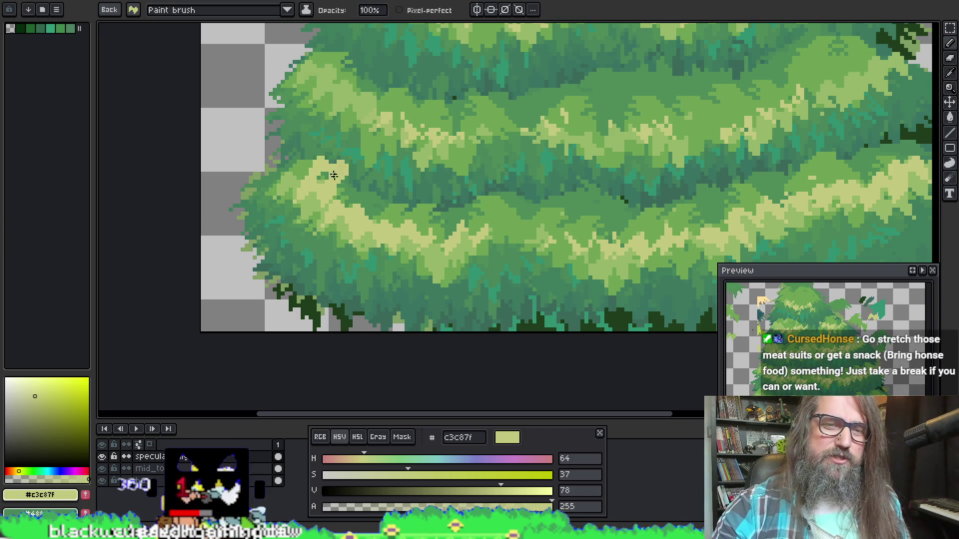
key(space)
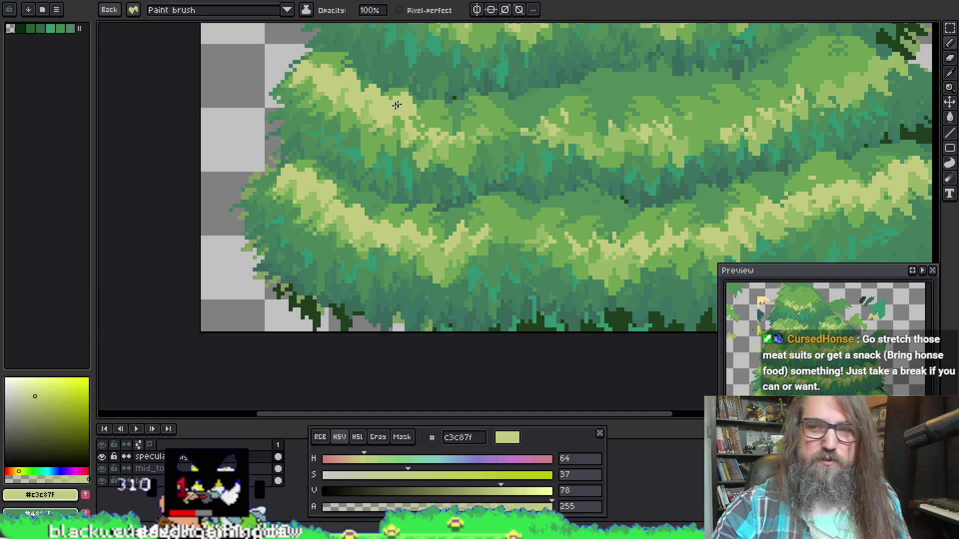
scroll(420, 130, up, 3)
scroll(419, 130, right, 3)
drag(440, 148, 532, 6)
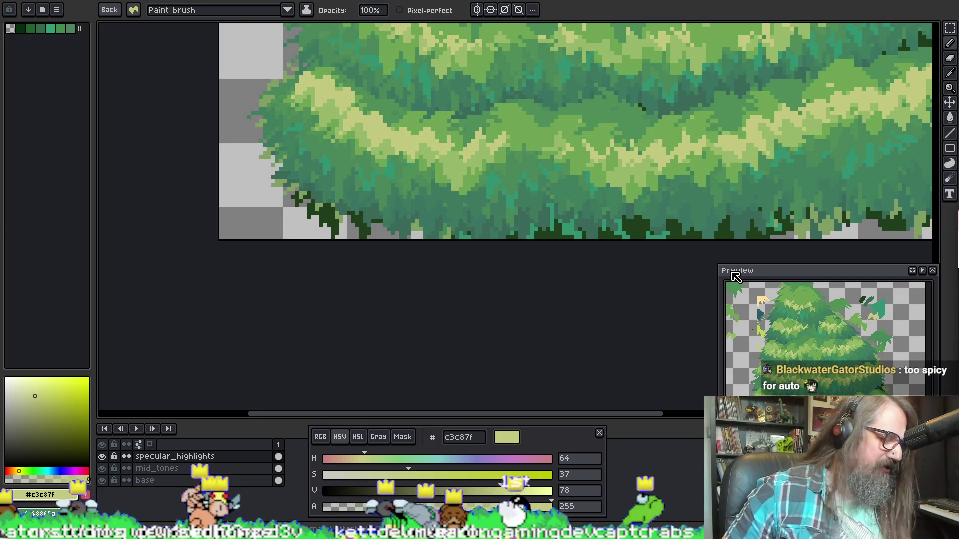
scroll(633, 188, up, 2)
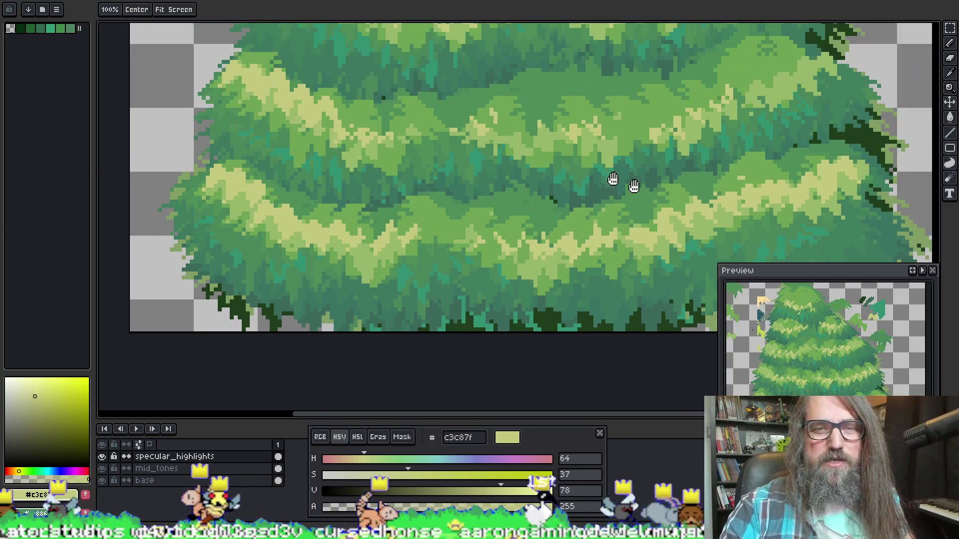
scroll(391, 221, up, 2)
Brush pale yellow-green c3c87f highlights onto the lower-right foliage tiers.
mouse_move(500, 227)
mouse_down()
mouse_move(544, 213)
mouse_move(589, 175)
mouse_move(650, 177)
mouse_up()
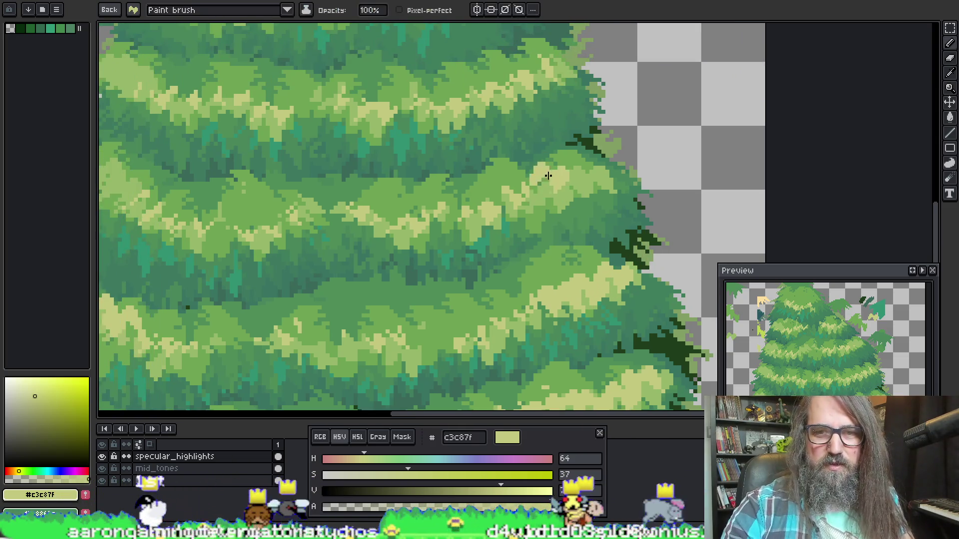
alt+click(574, 171)
alt+click(574, 178)
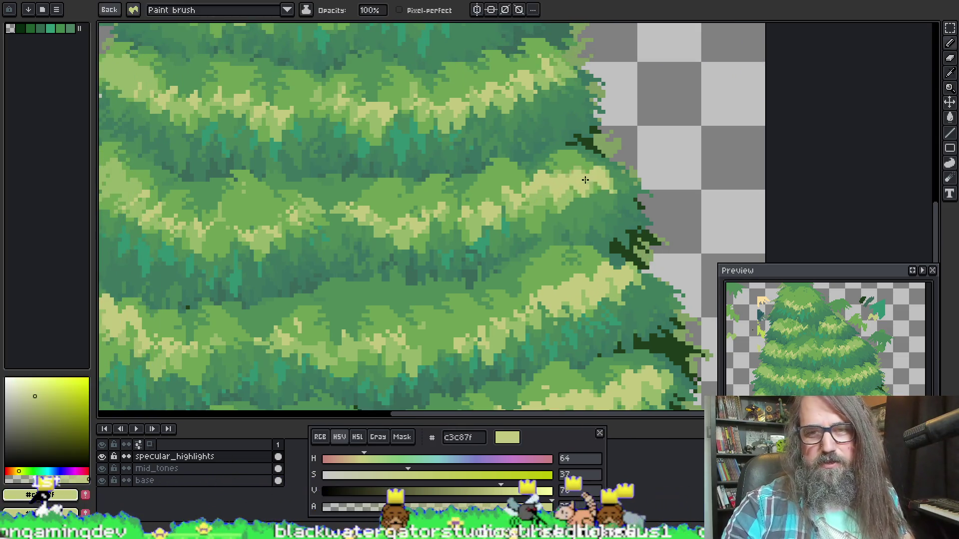
drag(649, 110, 639, 169)
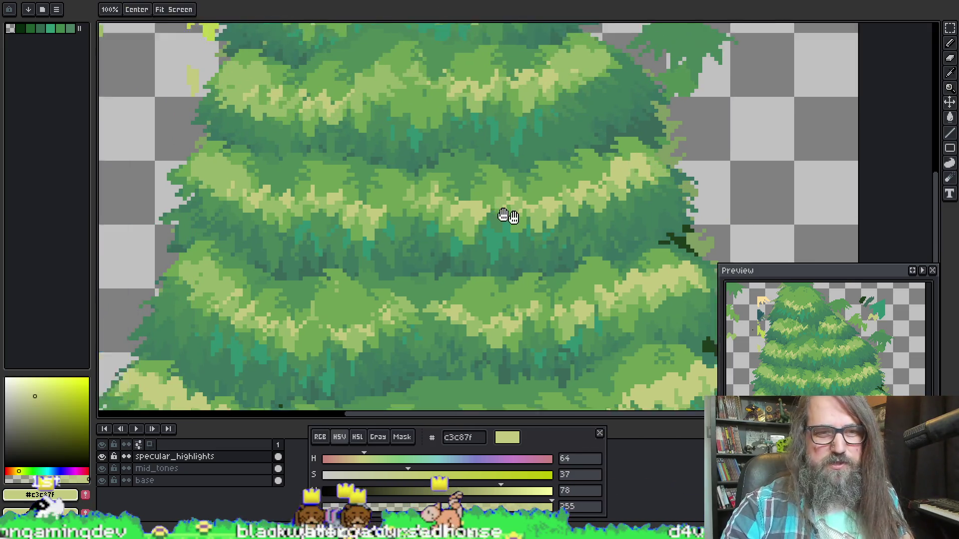
mouse_move(508, 215)
mouse_down()
mouse_move(271, 200)
mouse_move(289, 193)
mouse_move(441, 211)
mouse_up()
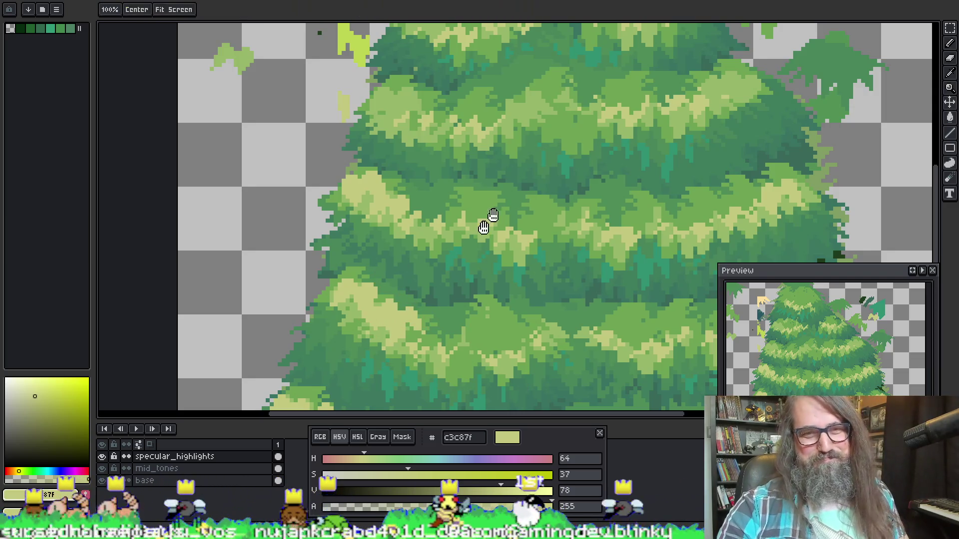
drag(481, 229, 440, 328)
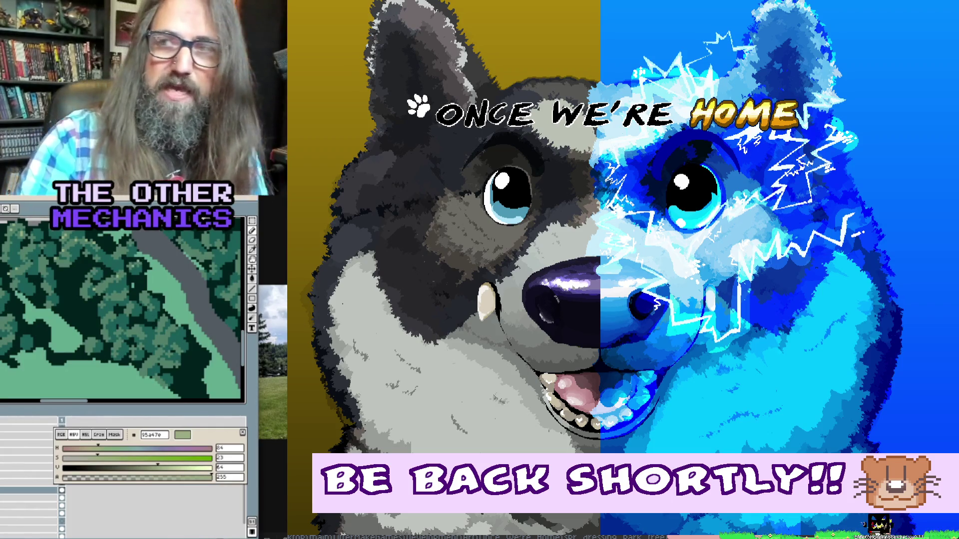
drag(119, 315, 45, 274)
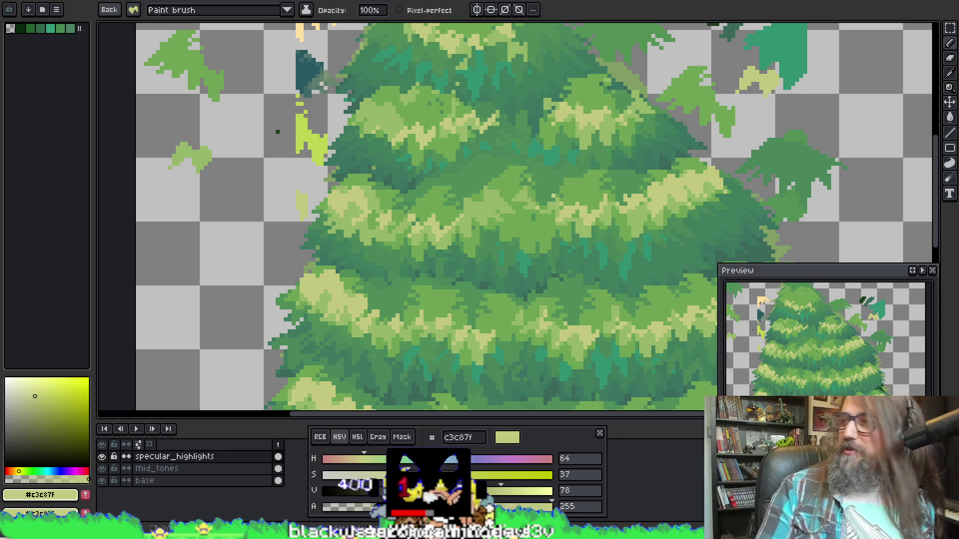
Frame the tree top and dab c3c87f highlights across the upper foliage tiers.
mouse_move(509, 132)
mouse_down()
mouse_move(381, 69)
mouse_move(310, 229)
mouse_move(381, 66)
mouse_up()
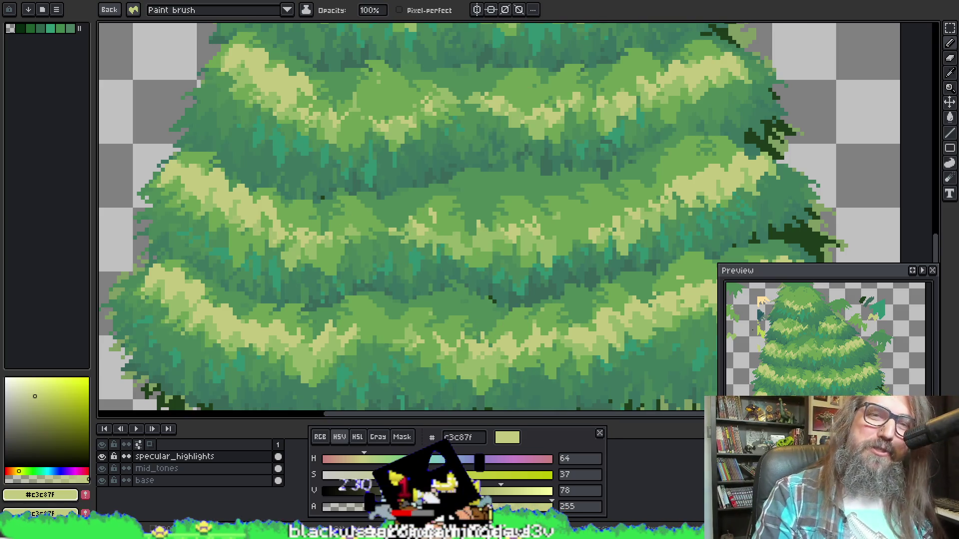
drag(449, 263, 409, 184)
scroll(409, 185, down, 3)
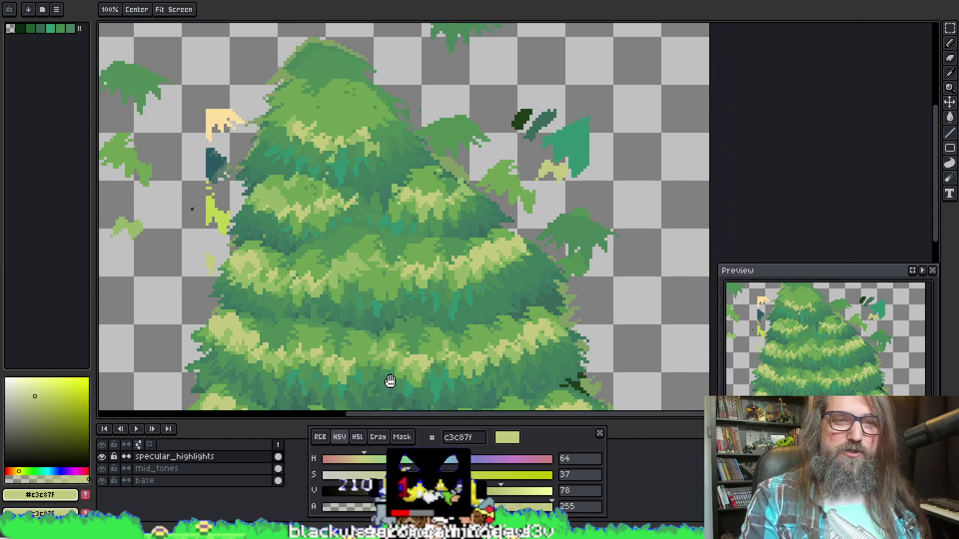
scroll(346, 300, down, 1)
scroll(332, 232, up, 1)
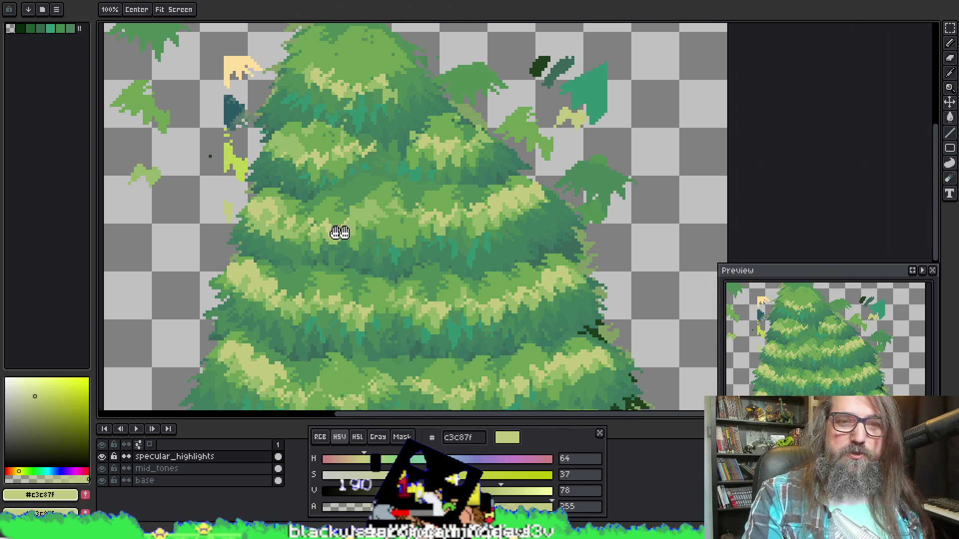
scroll(345, 179, up, 2)
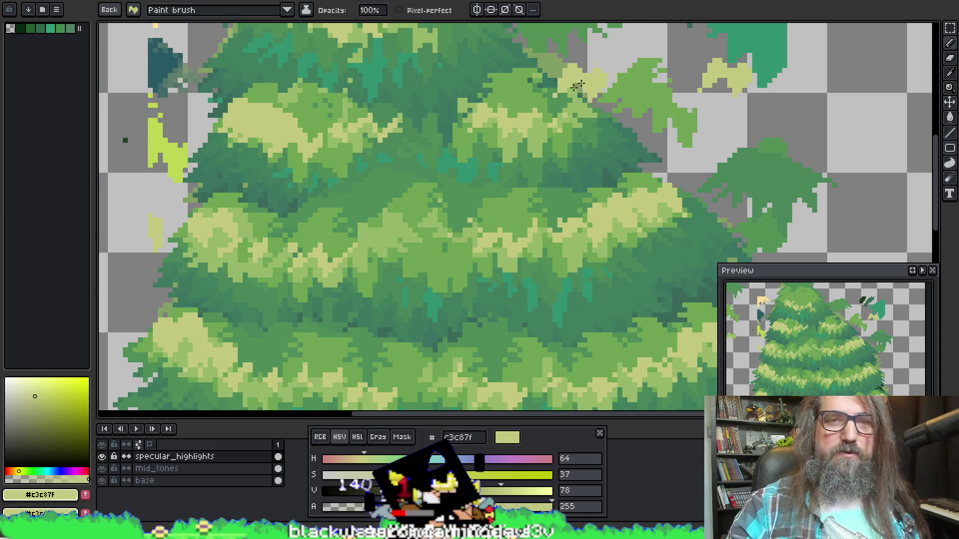
drag(373, 34, 409, 136)
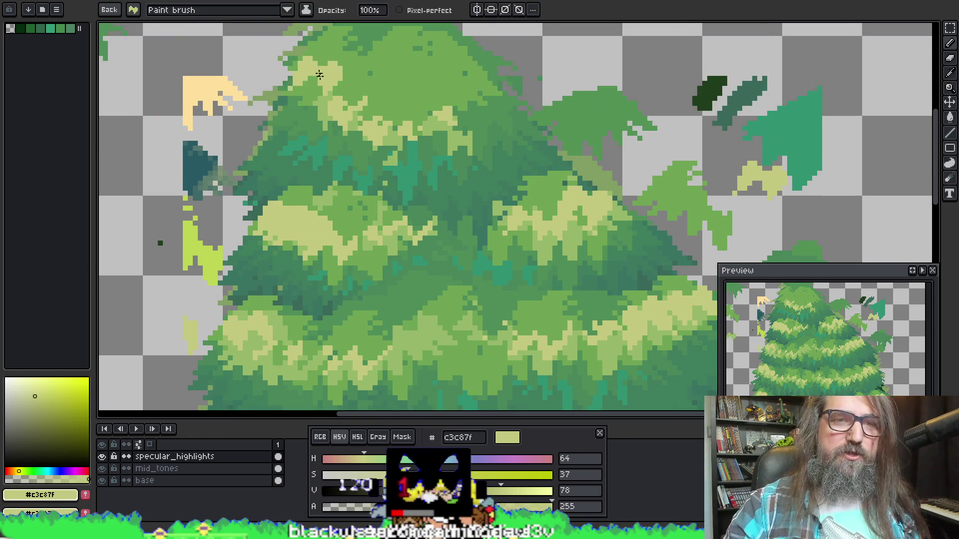
drag(319, 87, 324, 105)
mouse_move(455, 81)
mouse_down()
mouse_move(479, 110)
mouse_move(465, 93)
mouse_move(409, 112)
mouse_move(377, 103)
mouse_up()
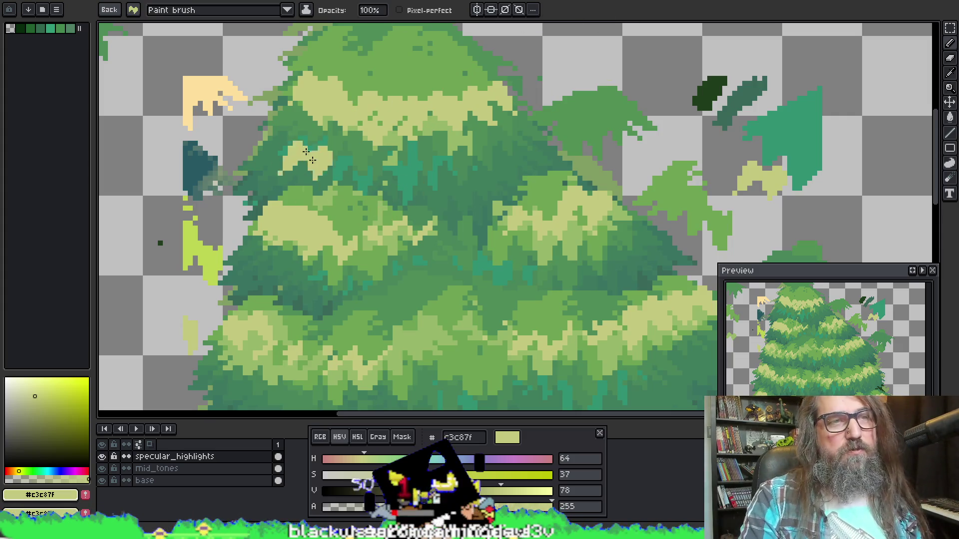
drag(118, 67, 106, 74)
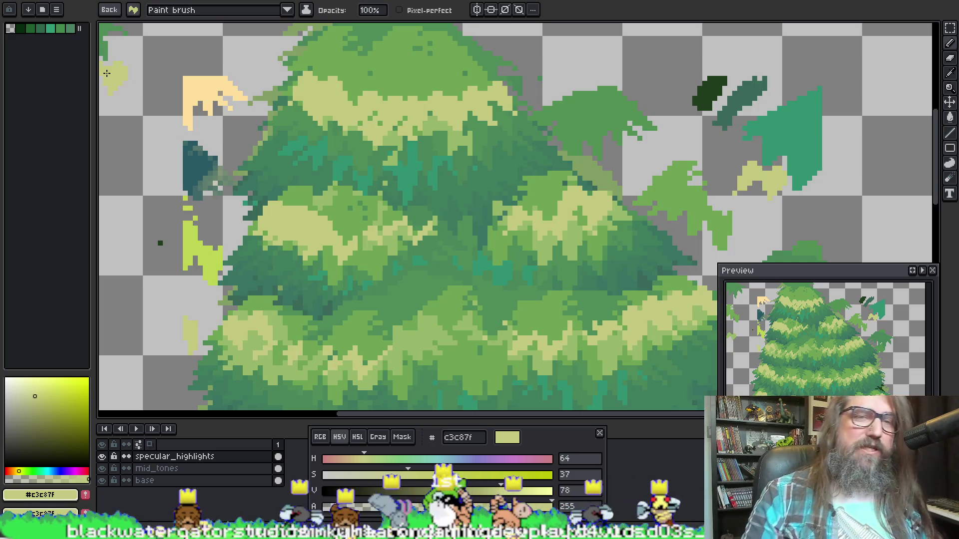
Export only the specular_highlights layer as an image.
key(ctrl+alt+shift+s)
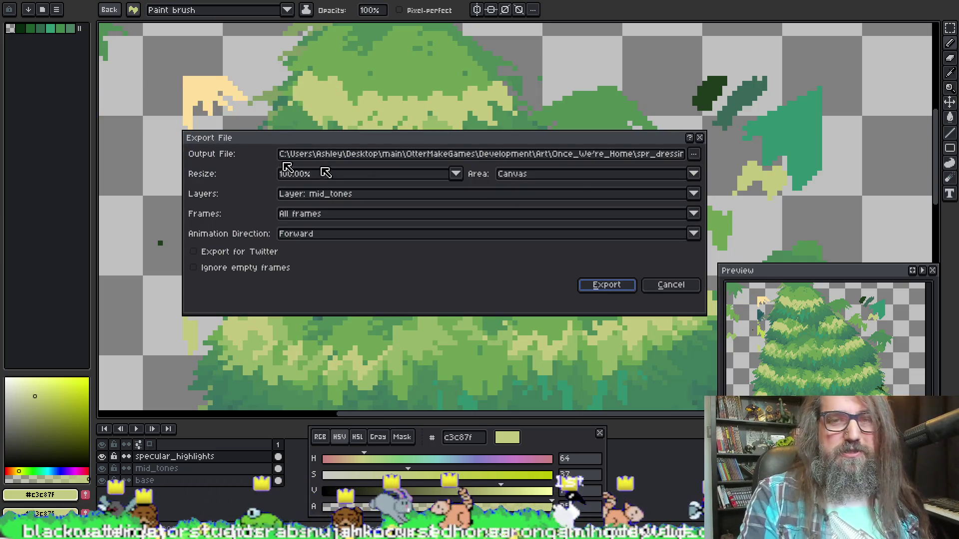
click(353, 195)
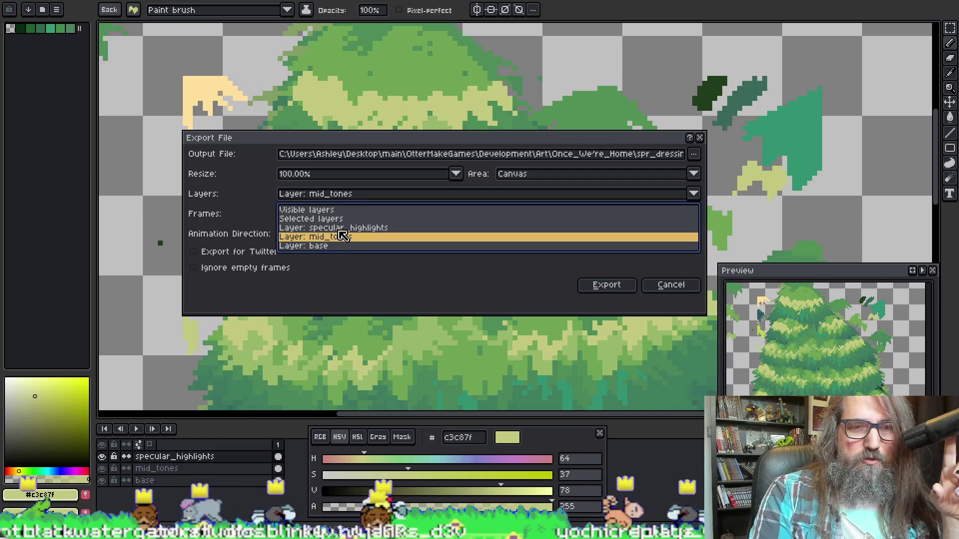
click(344, 227)
click(608, 290)
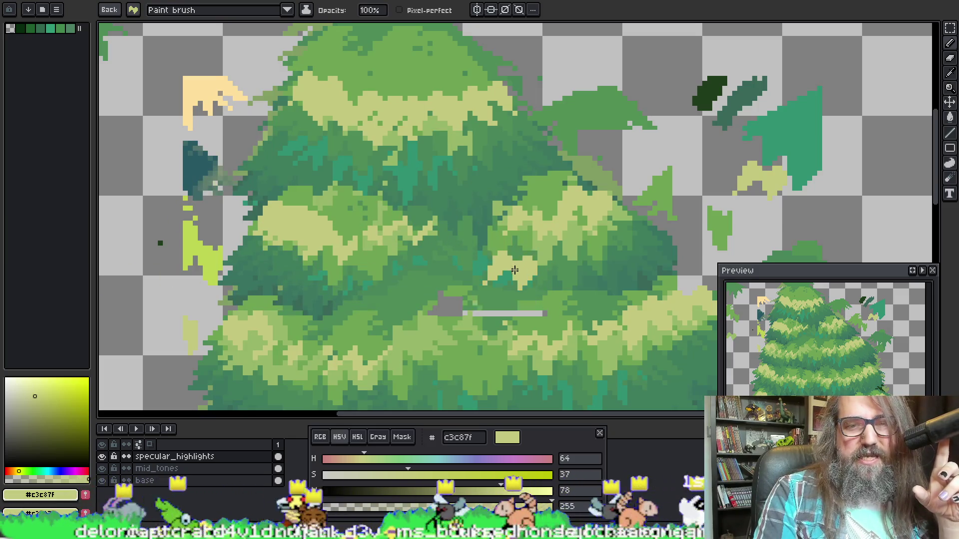
Save the Aseprite file and go back to GameMaker.
scroll(502, 296, down, 1)
scroll(377, 272, down, 3)
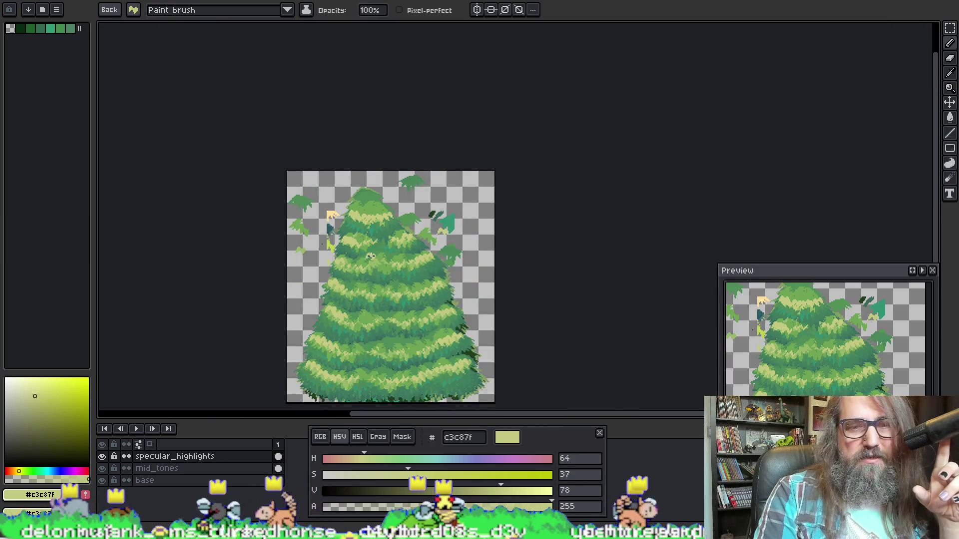
scroll(371, 256, up, 2)
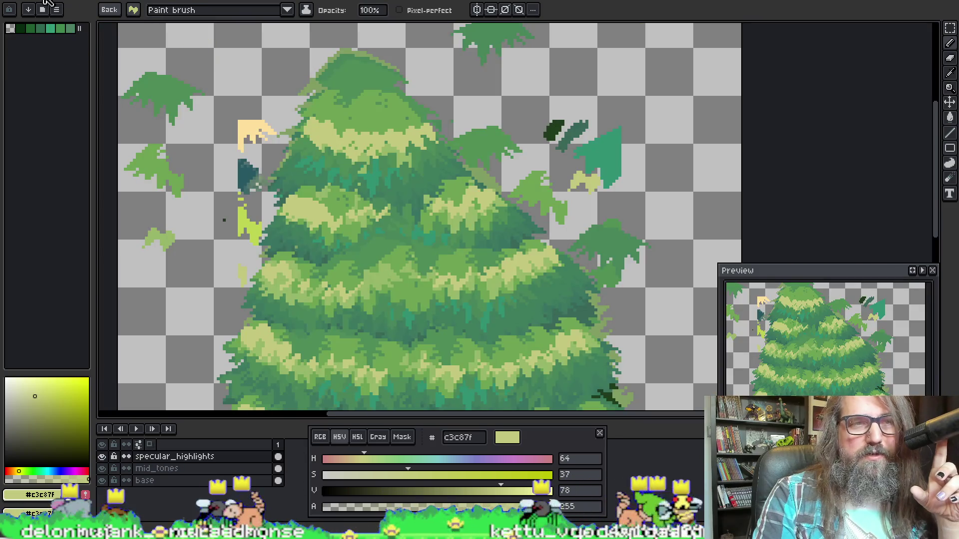
key(ctrl+s)
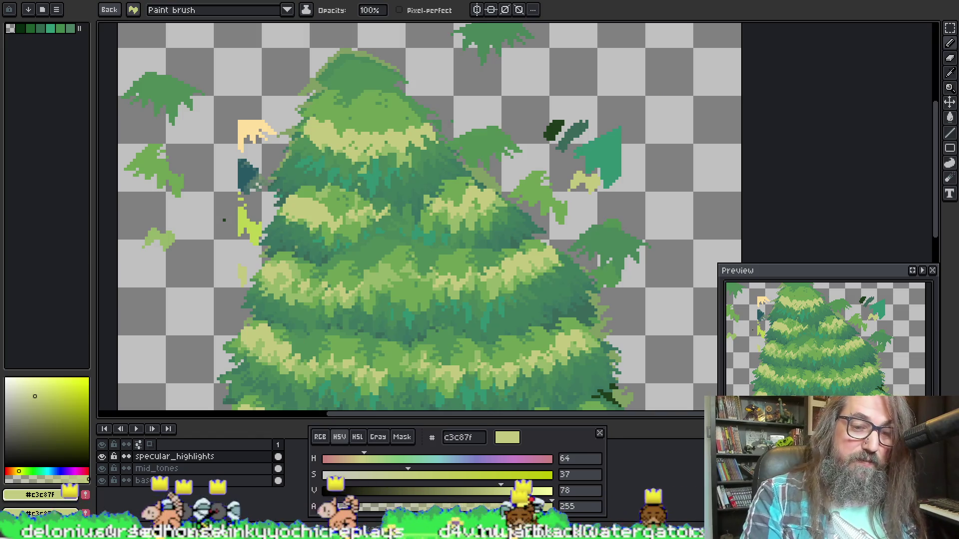
key(alt+Tab)
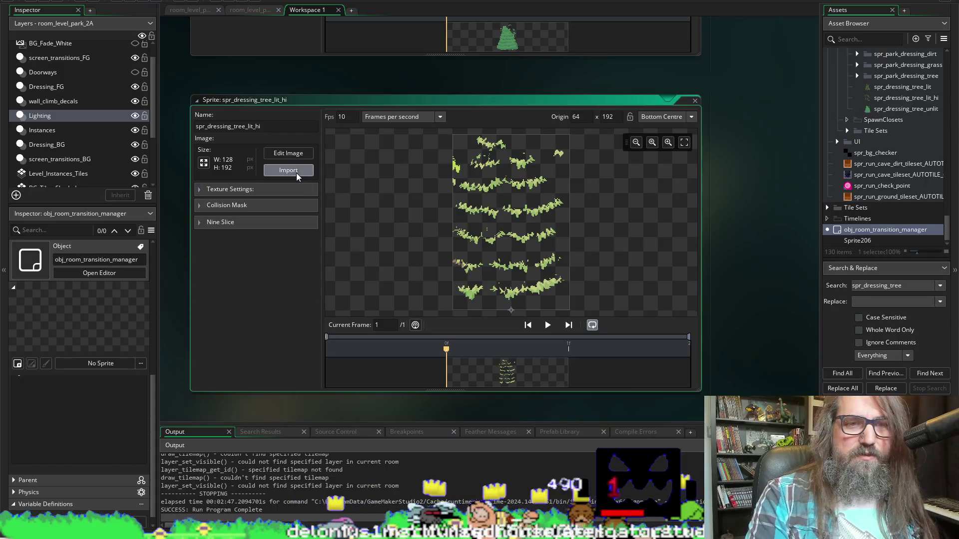
Preview the lit_hi and park_tree_lit PNGs for the lit_hi sprite without importing, then return to Aseprite.
click(295, 170)
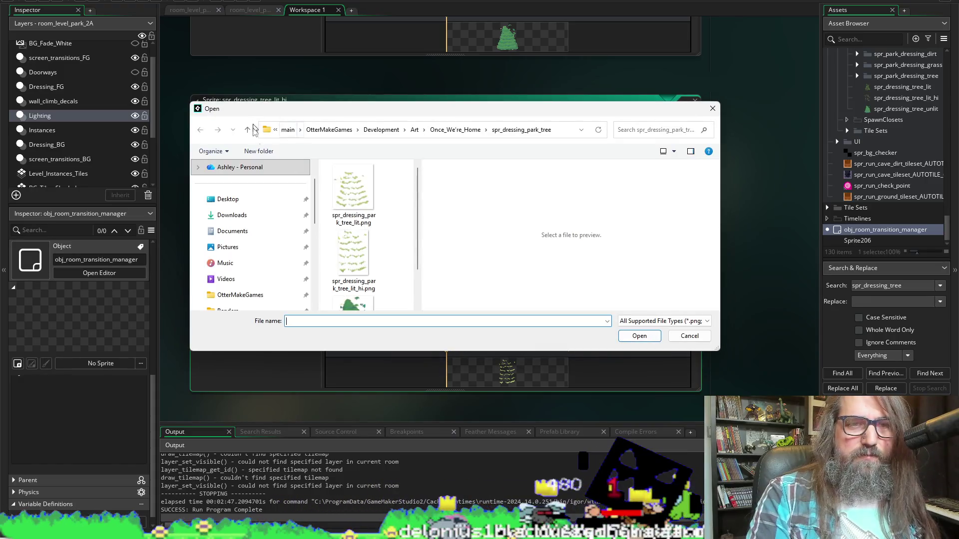
click(348, 254)
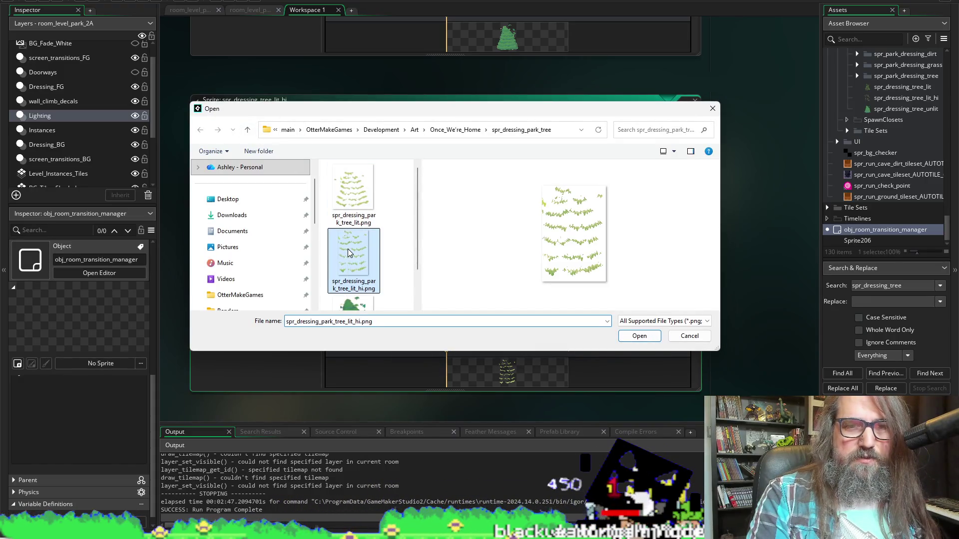
click(361, 184)
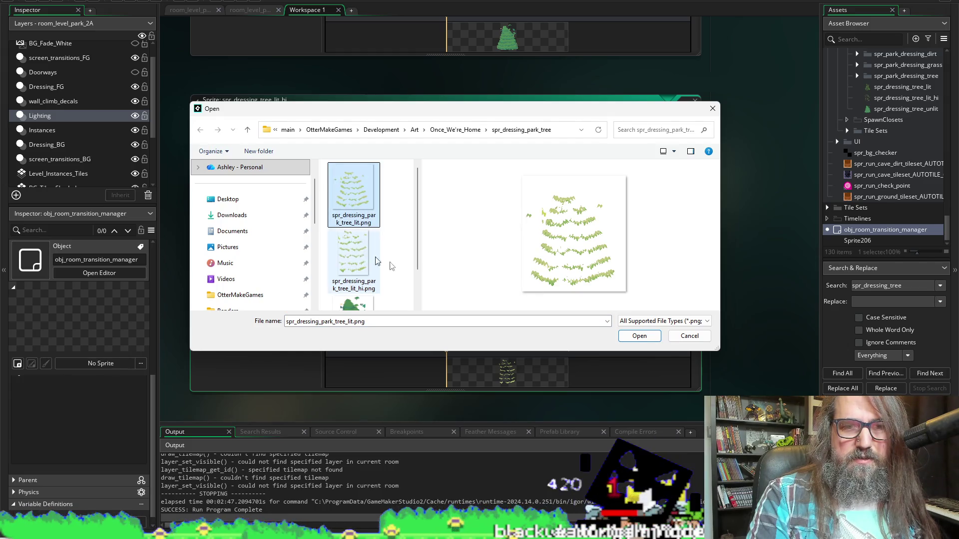
click(640, 334)
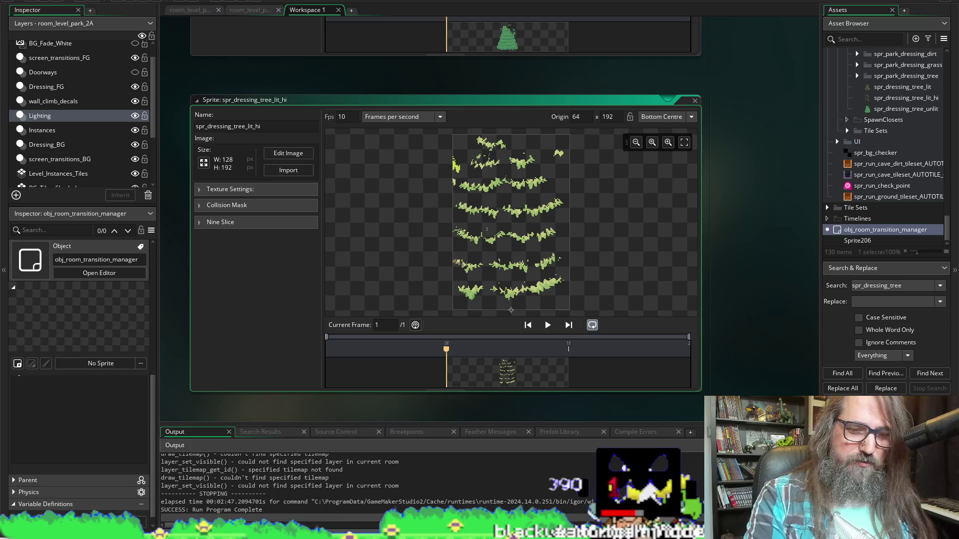
mouse_move(347, 529)
click(347, 467)
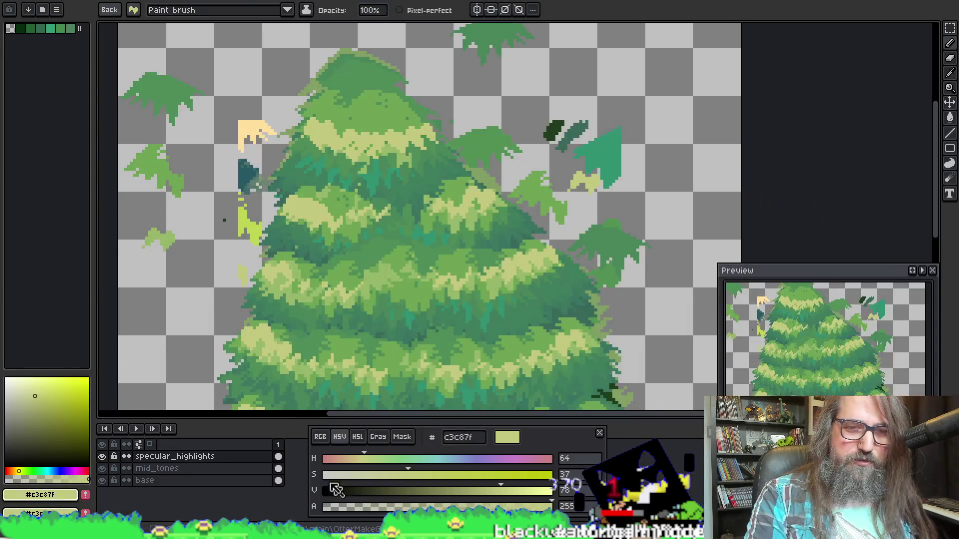
Export the specular_highlights layer over spr_dressing_park_tree_lit_hi.png.
key(ctrl+e)
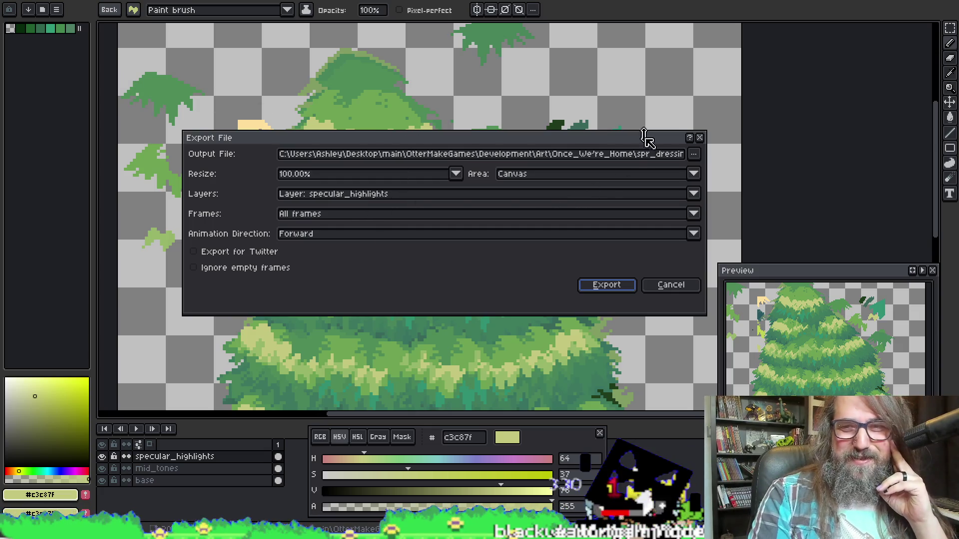
click(654, 154)
click(694, 155)
click(618, 171)
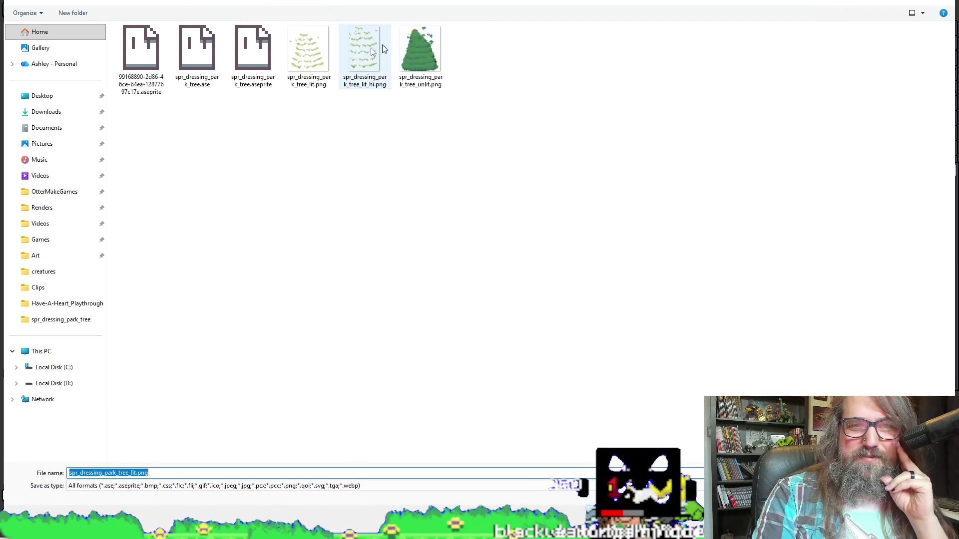
click(343, 70)
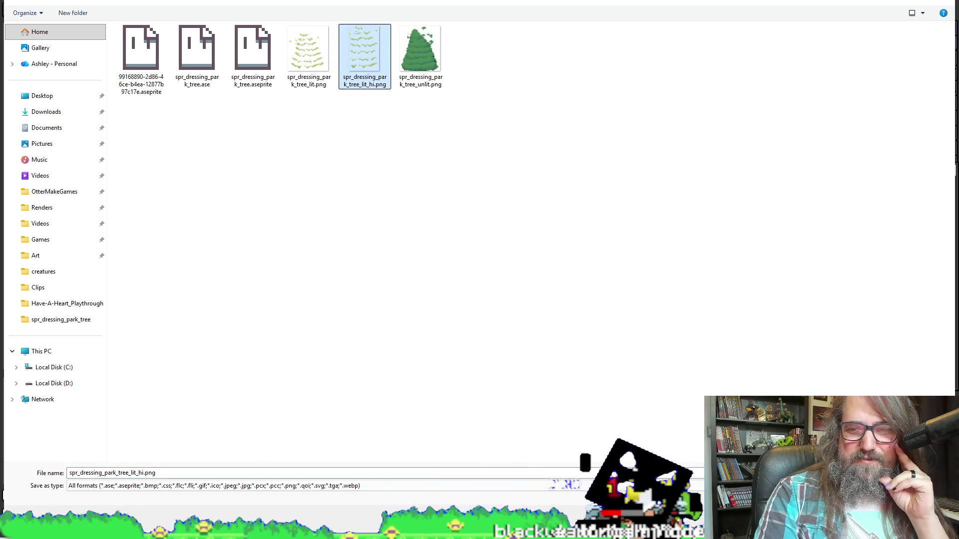
key(Return)
click(517, 255)
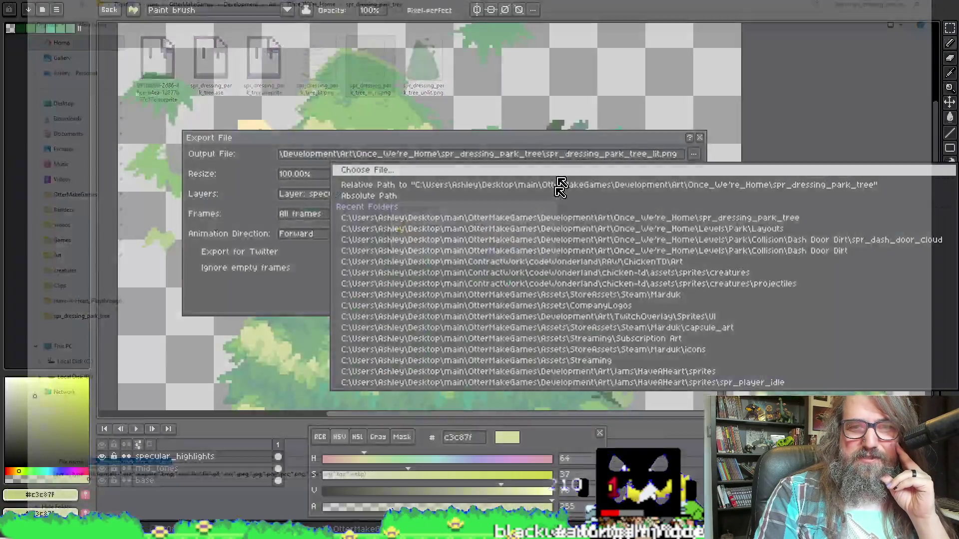
click(606, 285)
Export only the mid_tones layer over spr_dressing_park_tree_lit.png.
key(ctrl+alt+shift+s)
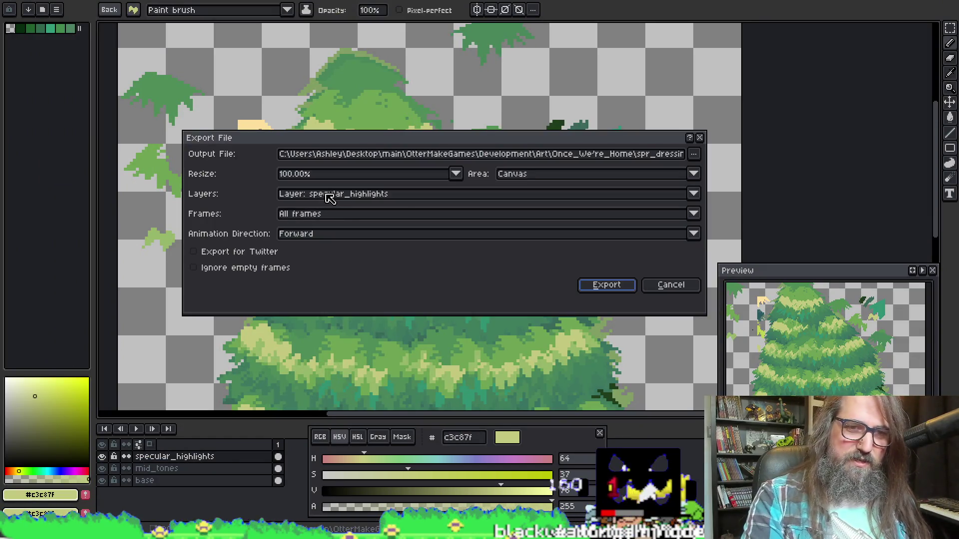
click(394, 198)
click(366, 238)
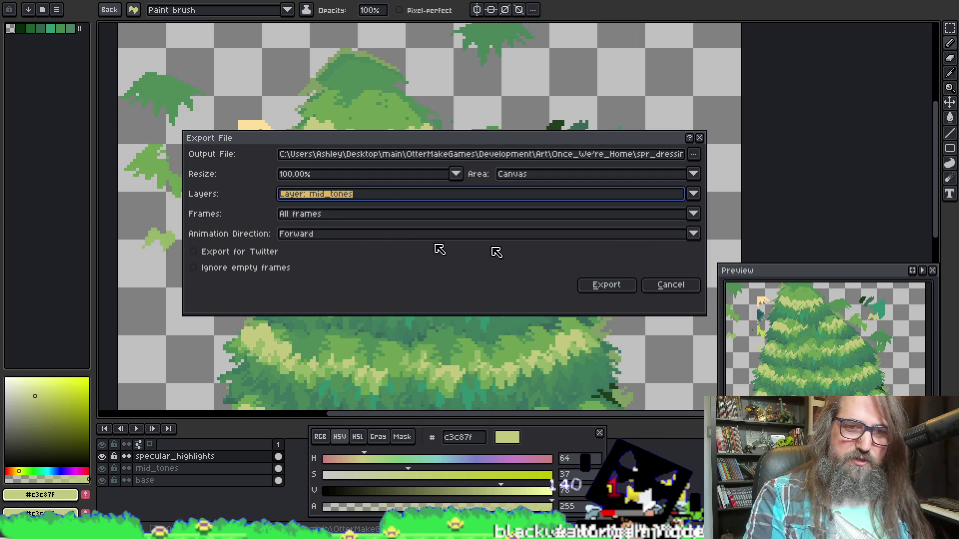
click(693, 154)
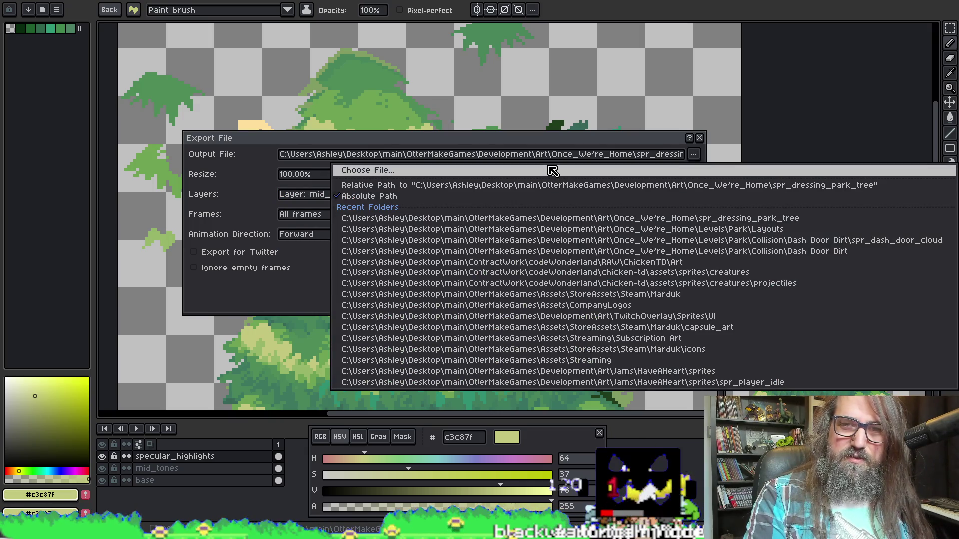
click(484, 170)
click(313, 62)
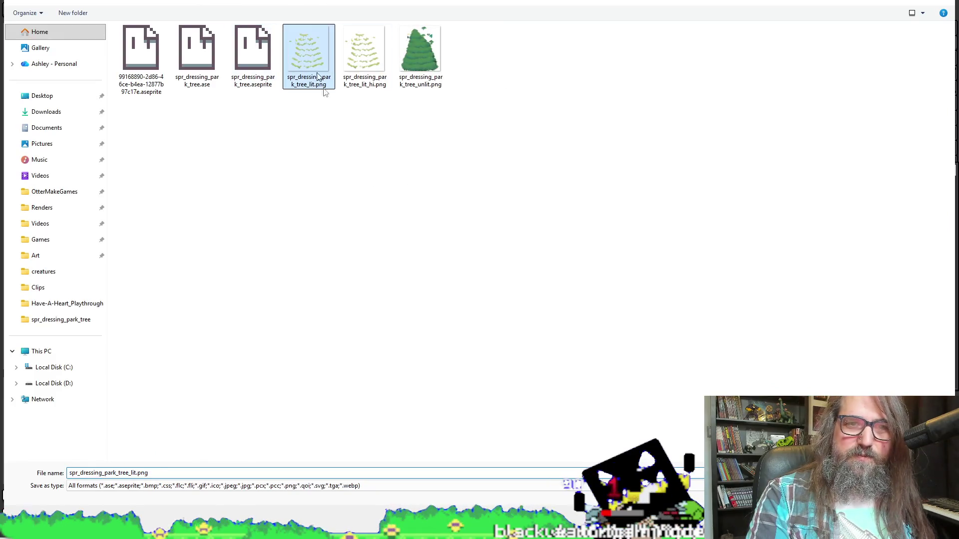
click(871, 519)
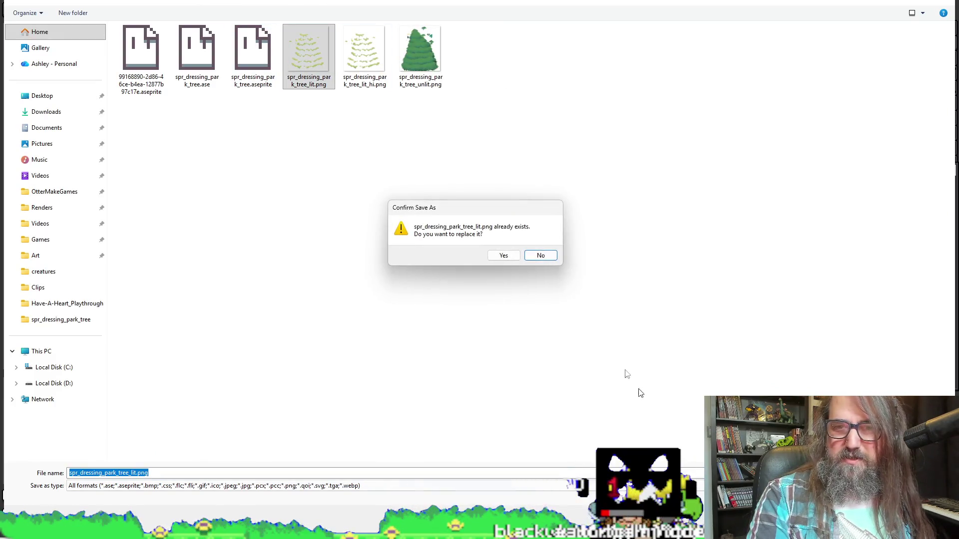
click(505, 256)
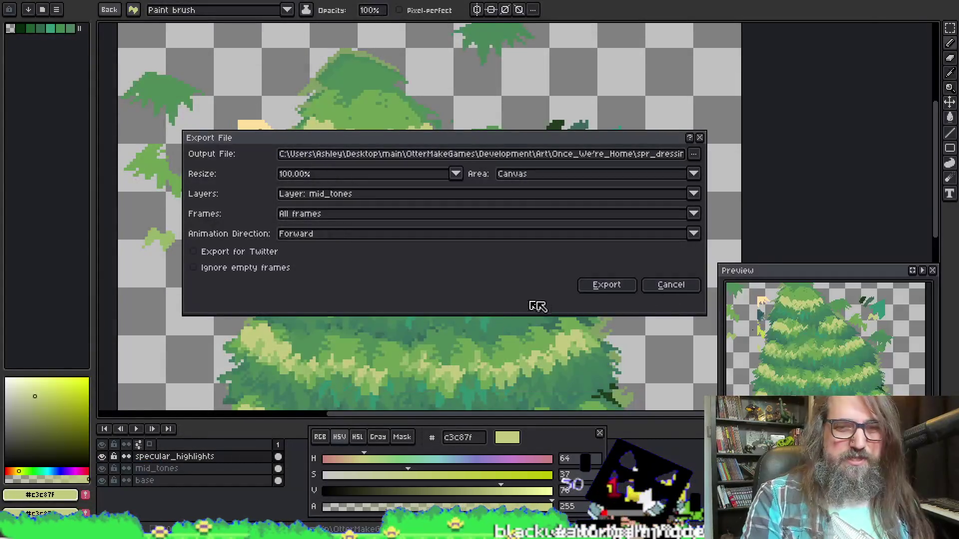
click(617, 287)
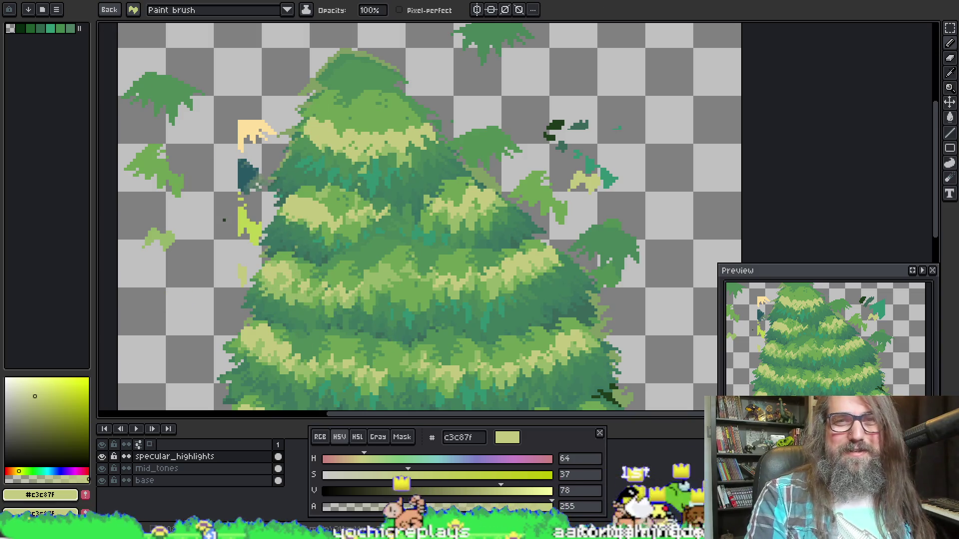
Save the sprite file and switch over to the GameMaker project.
drag(717, 155, 628, 107)
key(ctrl+s)
mouse_move(462, 228)
mouse_down()
mouse_move(559, 118)
mouse_move(438, 107)
mouse_up()
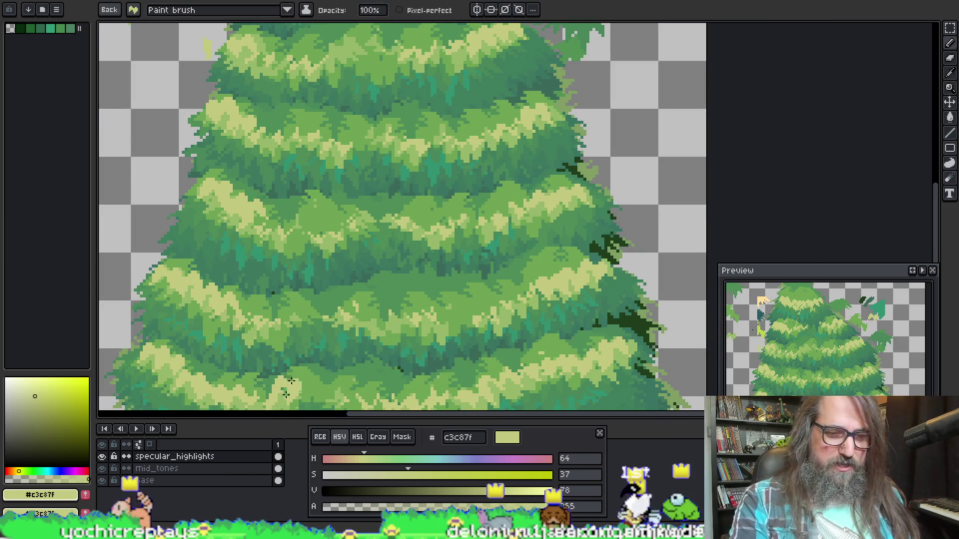
mouse_move(237, 532)
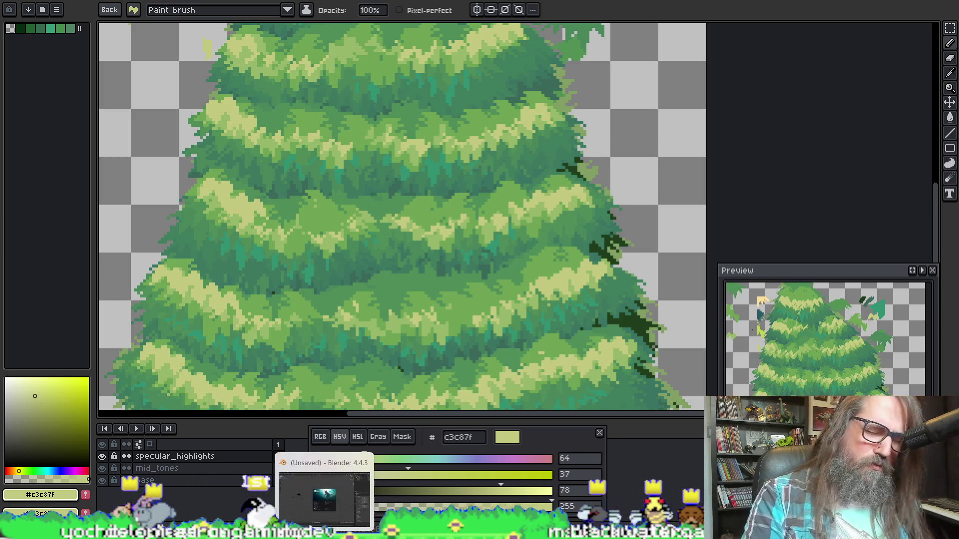
mouse_move(368, 532)
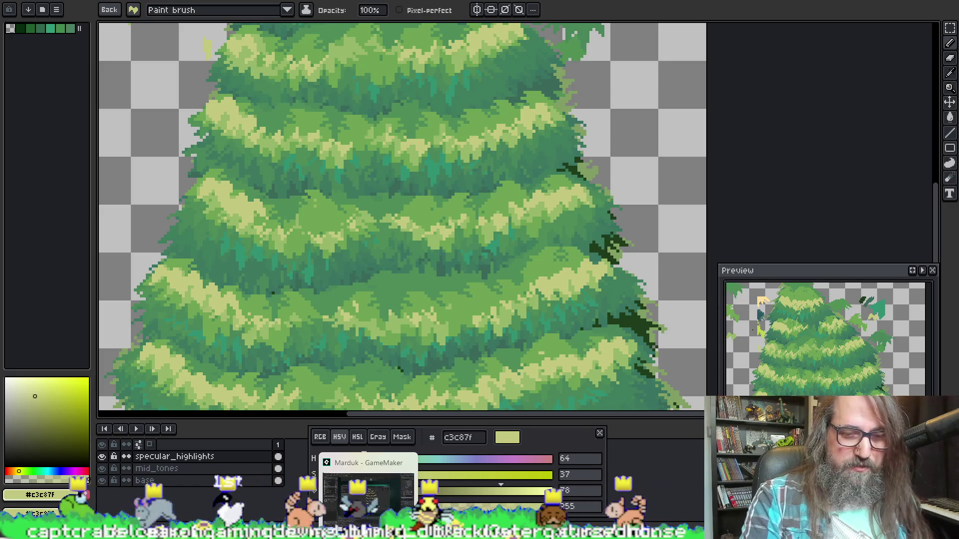
click(368, 532)
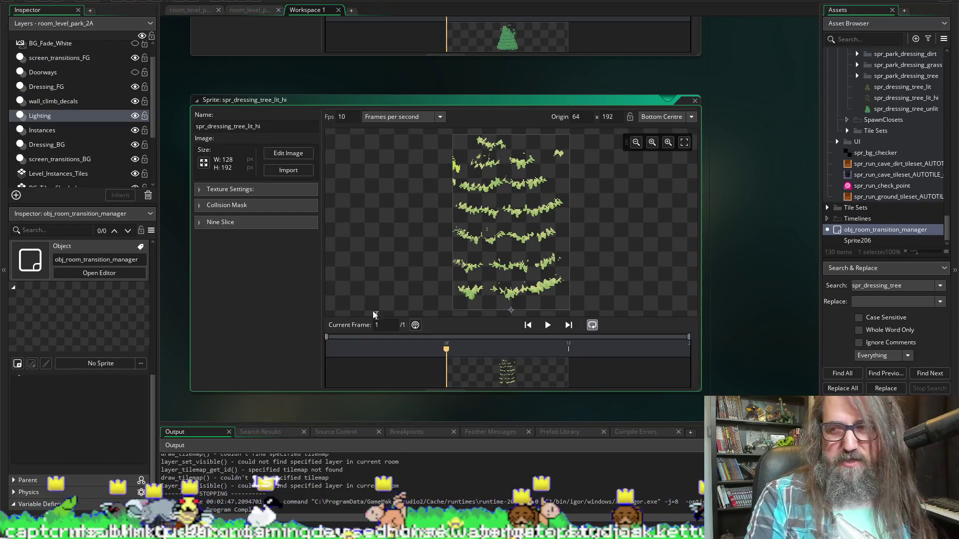
Pause the preview and import spr_dressing_park_tree_lit_hi.png into spr_dressing_tree_lit_hi.
scroll(170, 134, up, 5)
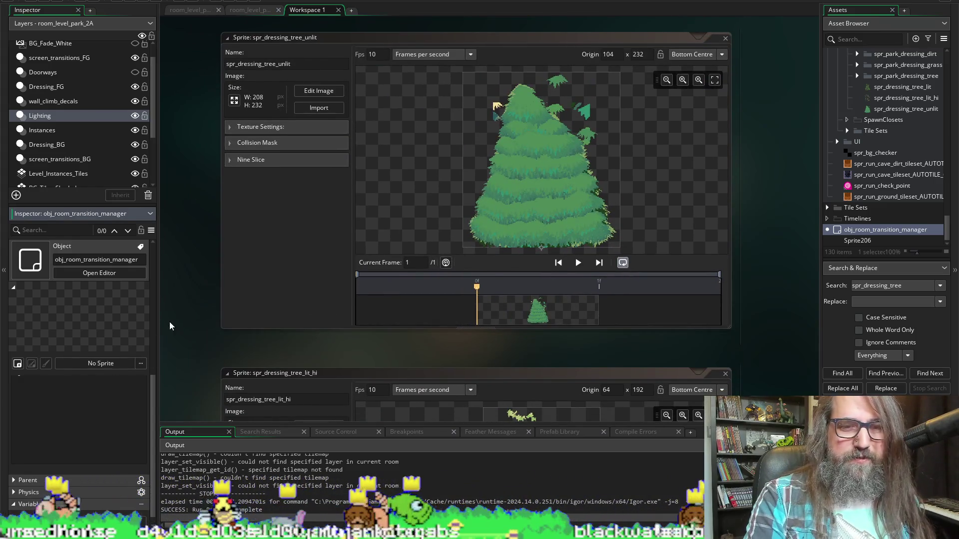
scroll(170, 326, down, 5)
click(593, 305)
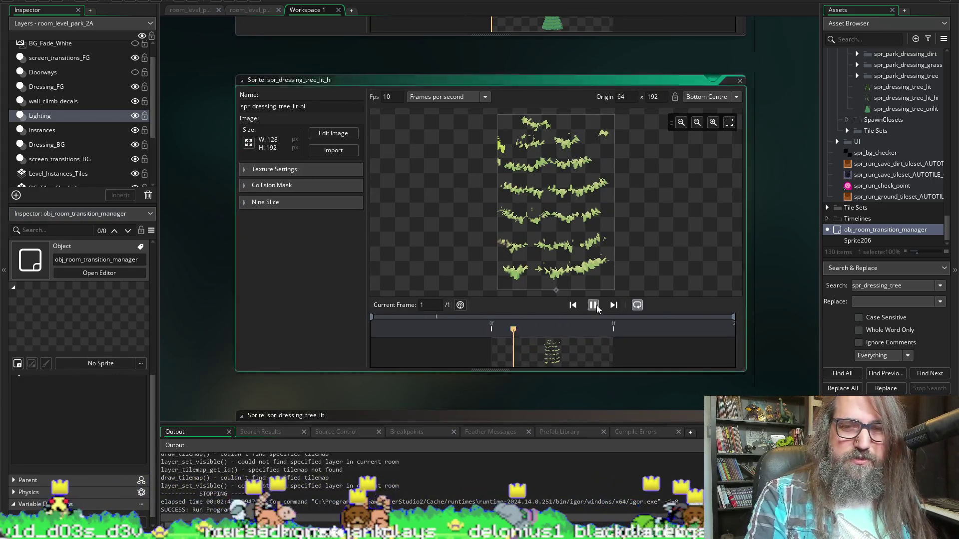
click(328, 150)
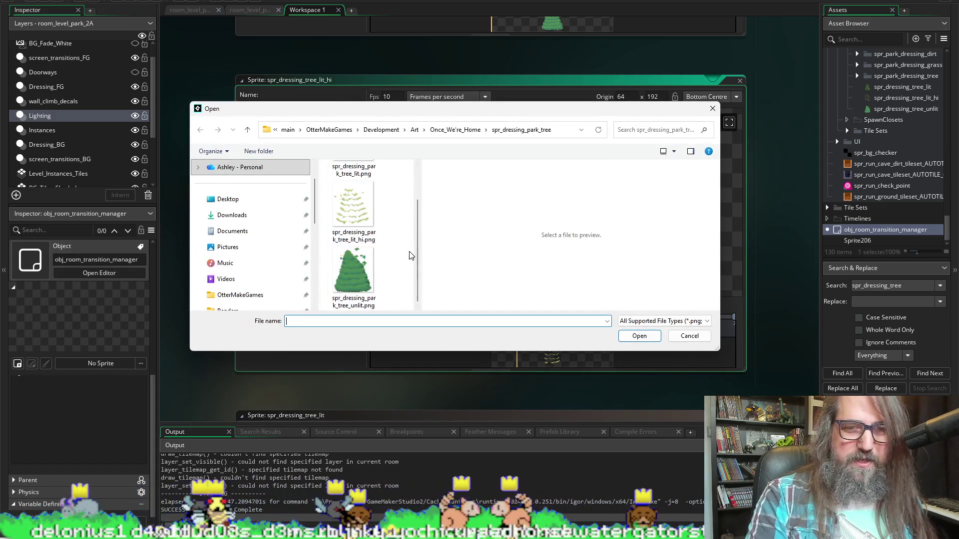
click(353, 209)
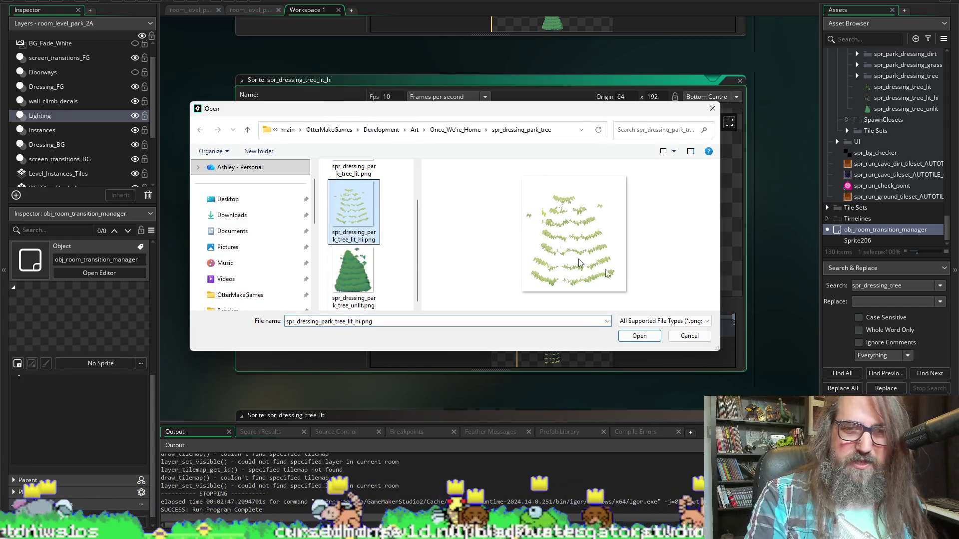
click(657, 340)
Build and run the game to test the new 208×232 highlight sprite.
scroll(199, 317, down, 5)
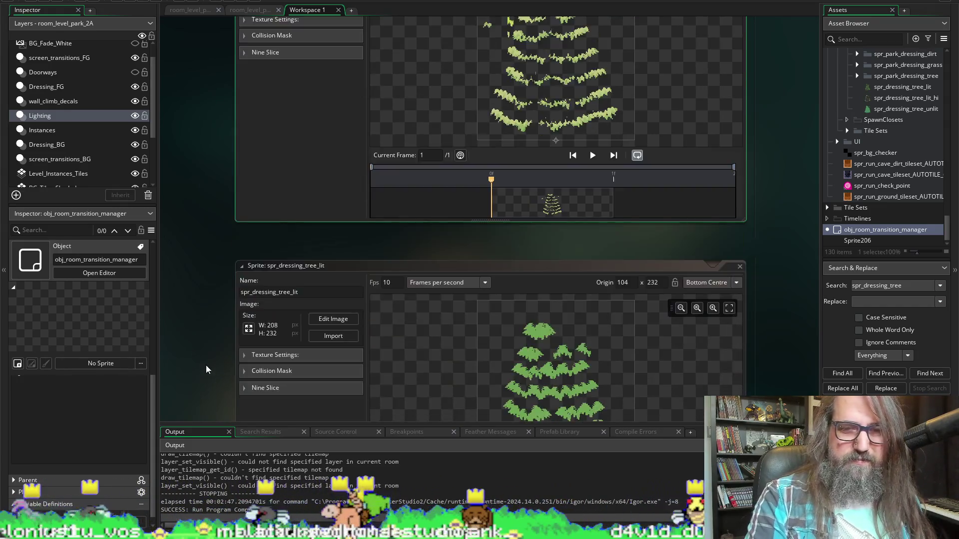
scroll(211, 262, up, 6)
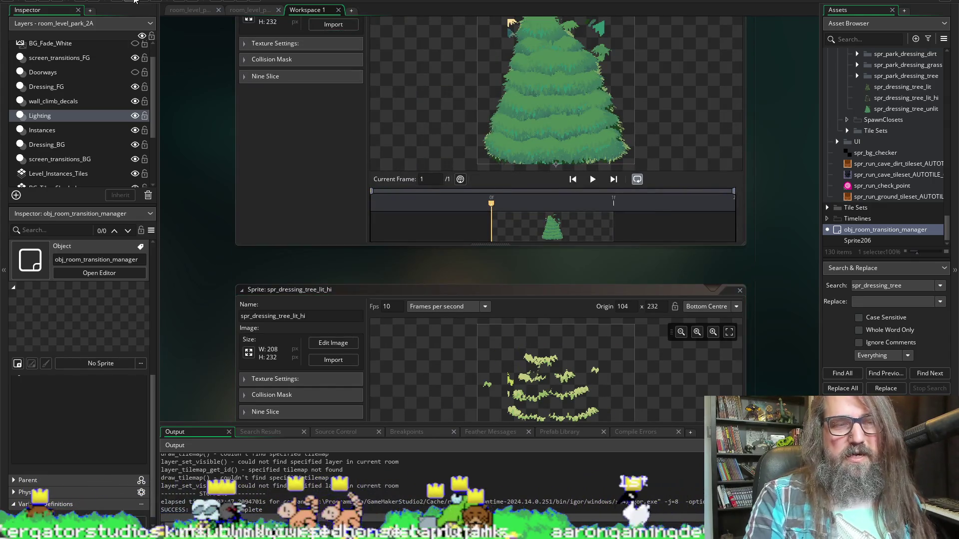
click(136, 2)
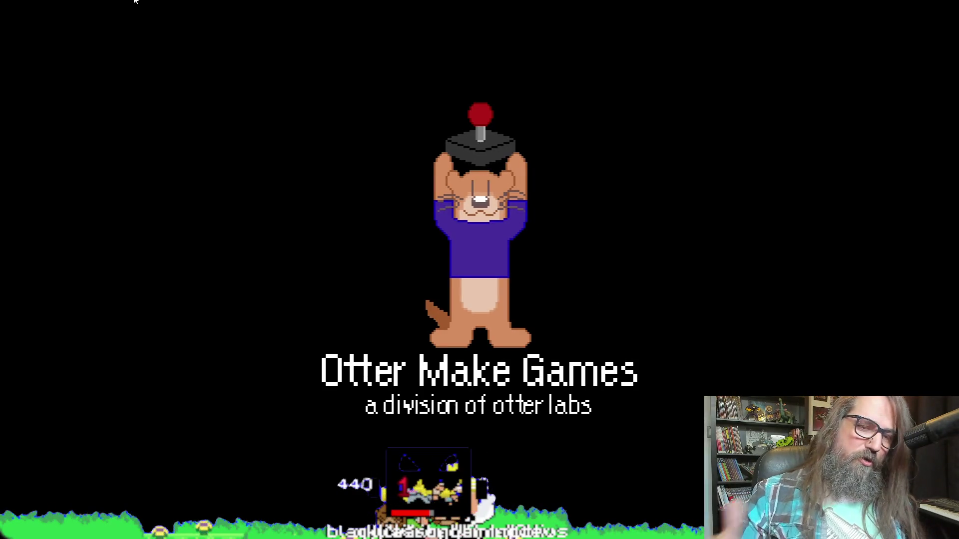
Continue the saved game, check the level's pause map, and resume playing.
key(Down)
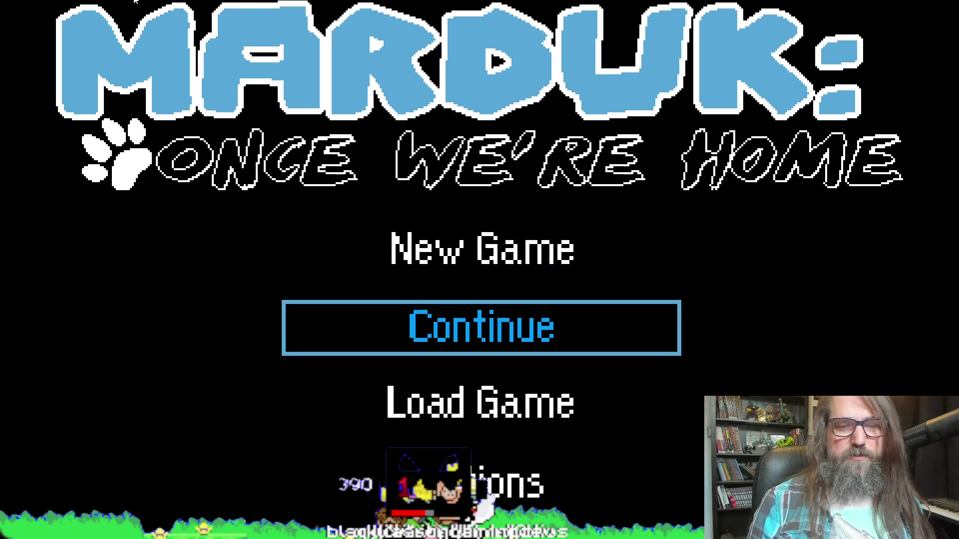
key(Return)
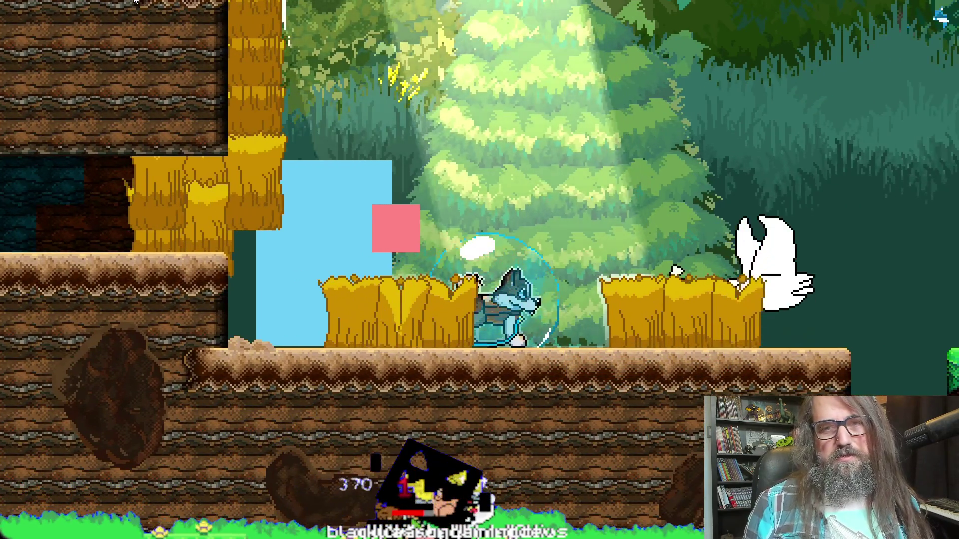
key(Escape)
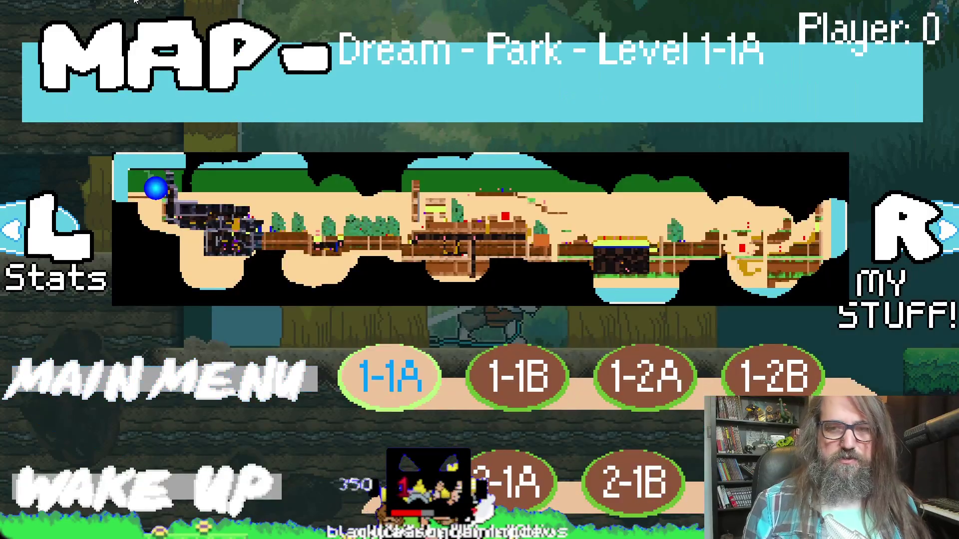
key(Return)
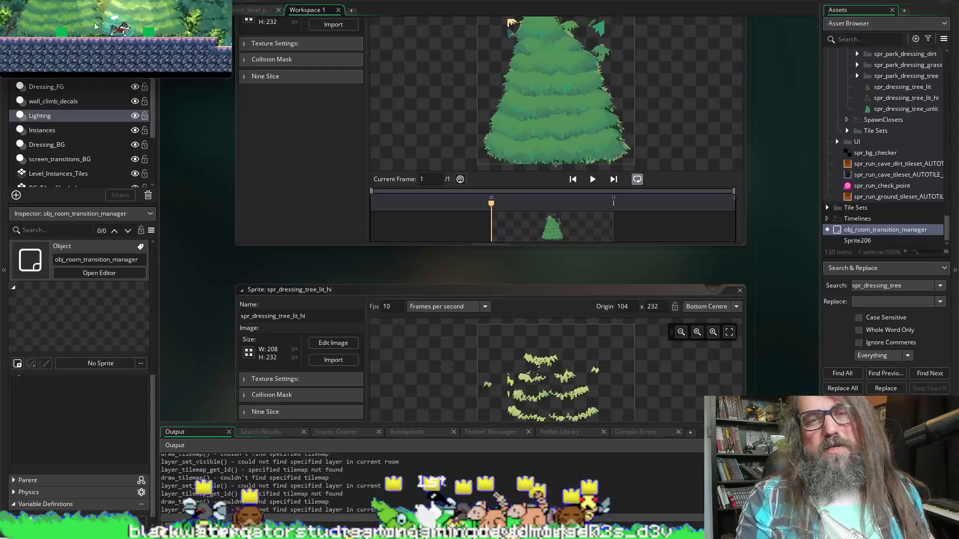
Leave the game, return to Aseprite, and pan so the whole pine tree is visible.
key(alt+Tab)
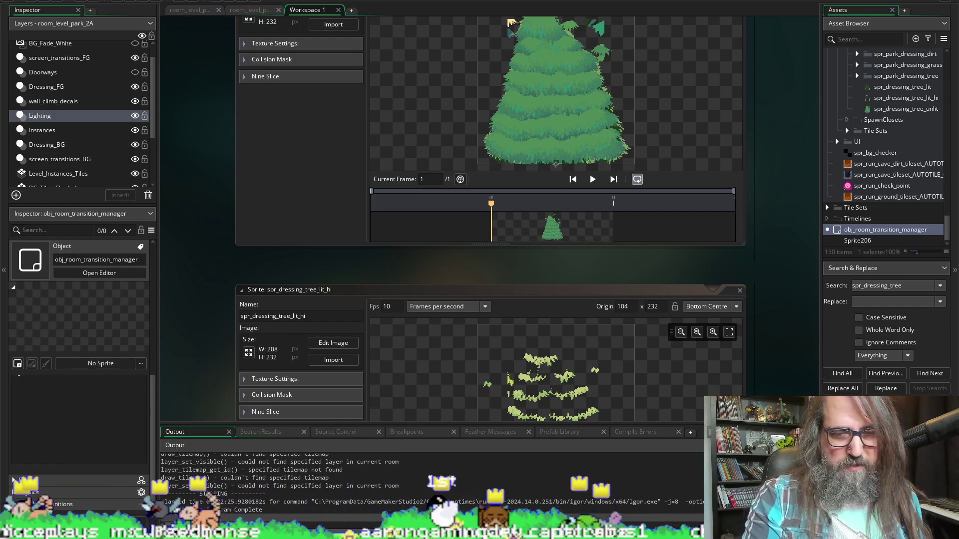
key(alt+Tab)
scroll(245, 140, down, 2)
scroll(192, 204, up, 2)
mouse_move(193, 204)
mouse_down()
mouse_move(235, 306)
mouse_move(226, 325)
mouse_up()
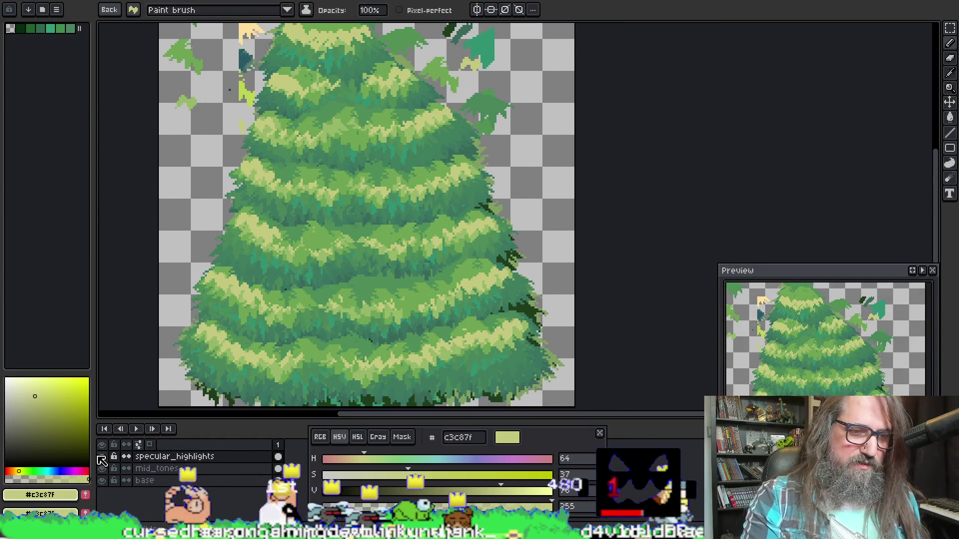
Hide specular_highlights and mid_tones, then eyedrop 3a685a followed by mid green 3c785f.
click(101, 457)
click(101, 468)
mouse_move(443, 289)
mouse_down()
mouse_move(450, 292)
mouse_move(494, 218)
mouse_up()
scroll(364, 192, up, 1)
key(alt)
click(354, 82)
drag(409, 215, 413, 242)
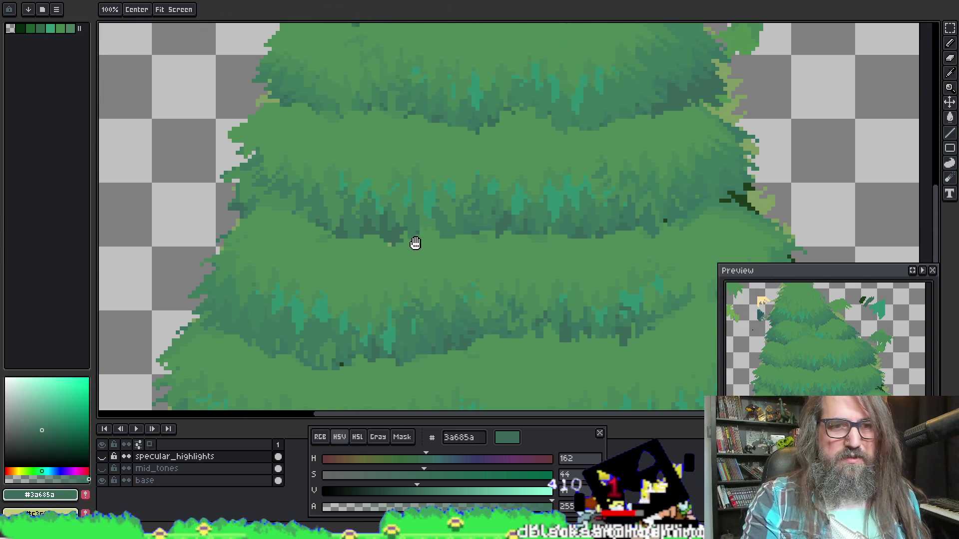
key(alt)
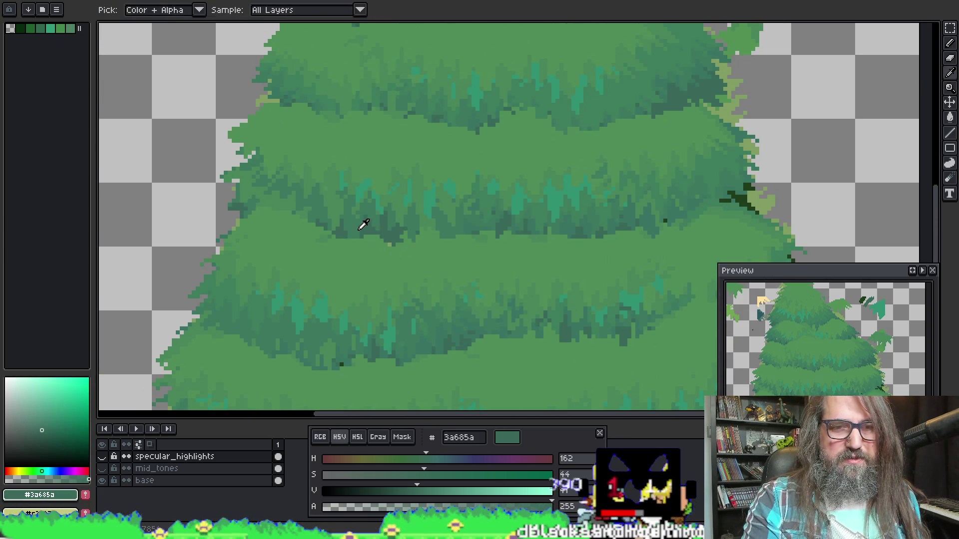
click(355, 220)
Dab green on the base layer, select the leaf sample's layer, and switch to the pencil.
scroll(197, 235, down, 2)
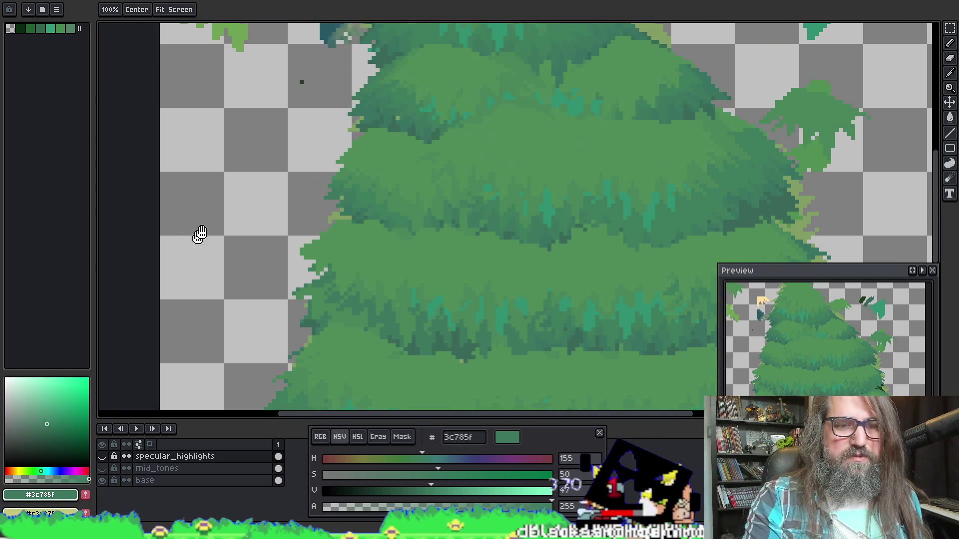
scroll(204, 200, up, 2)
click(185, 481)
scroll(311, 325, down, 2)
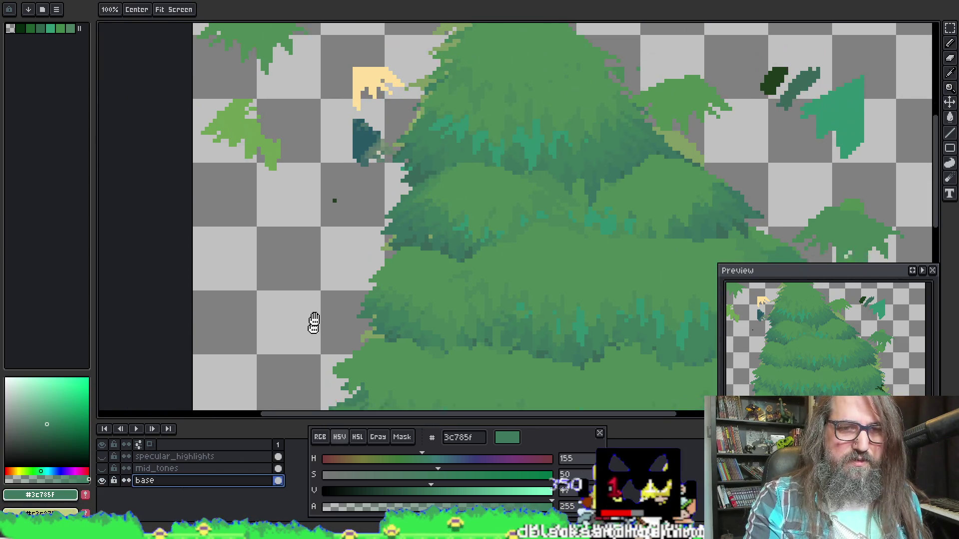
scroll(333, 172, up, 2)
click(298, 228)
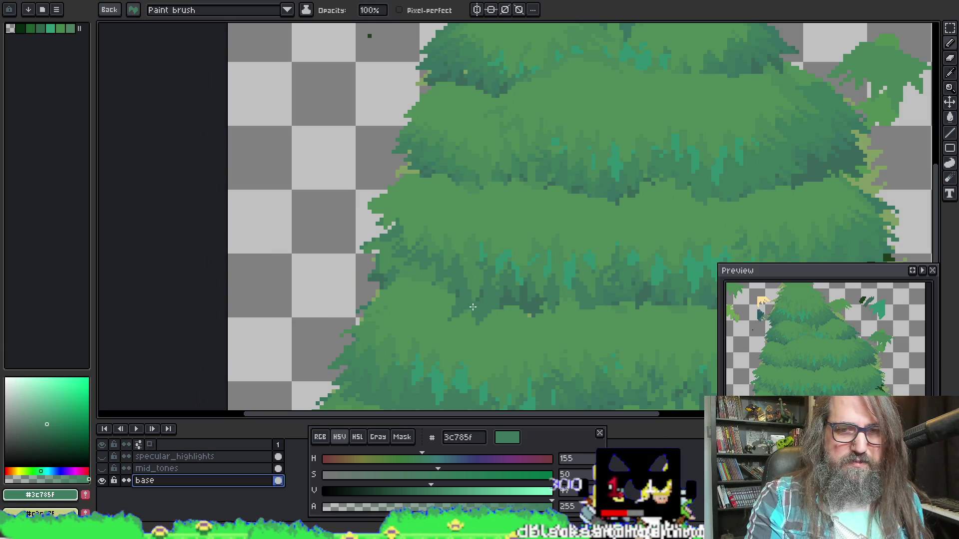
scroll(300, 145, up, 3)
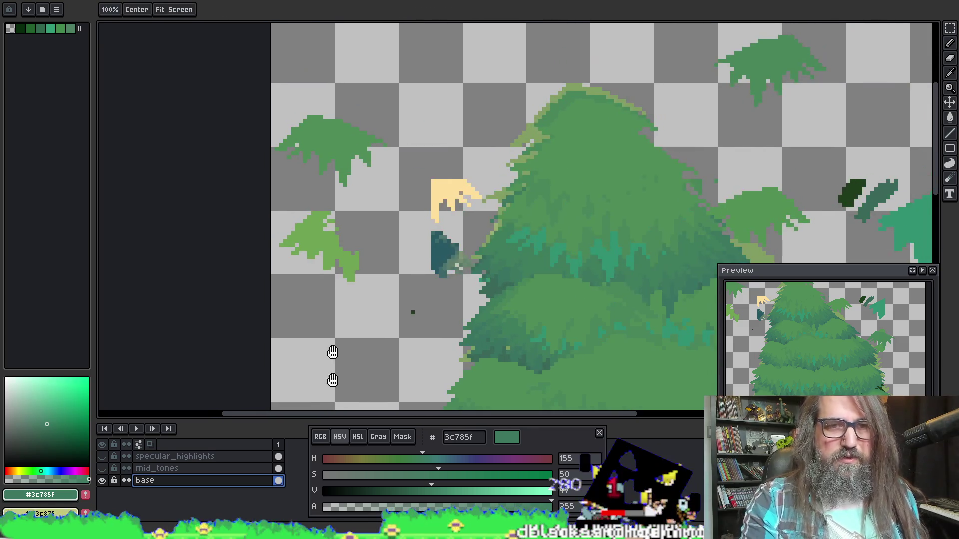
ctrl+click(319, 155)
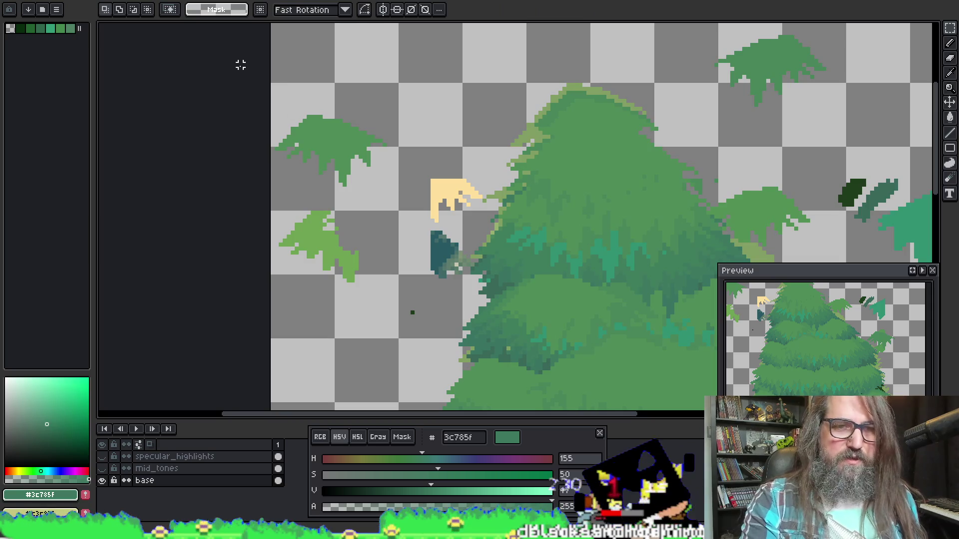
key(b)
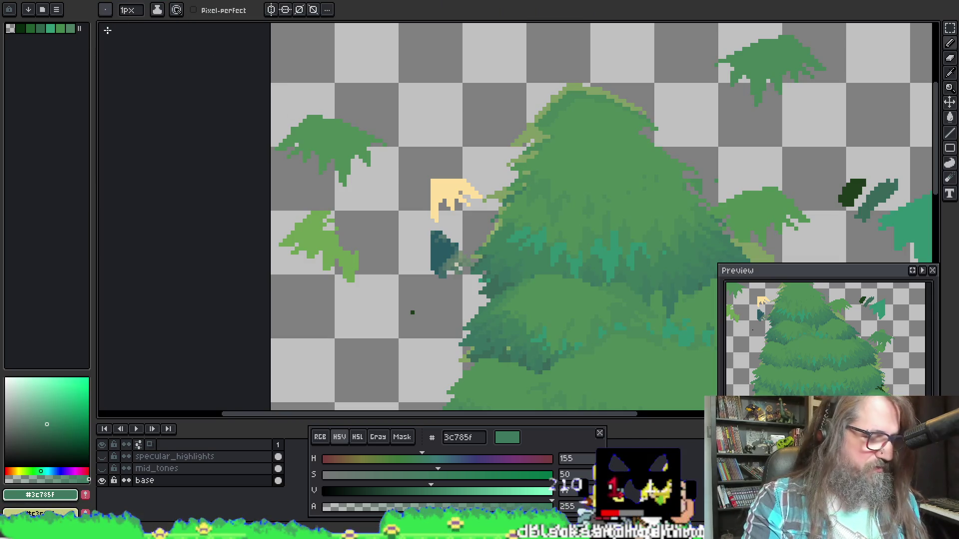
click(105, 9)
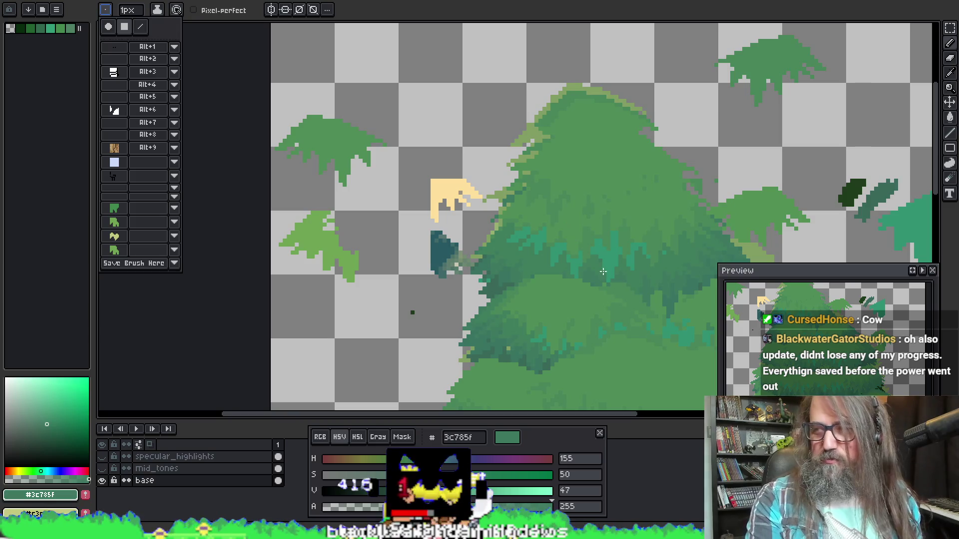
mouse_move(569, 290)
mouse_down()
mouse_move(540, 295)
mouse_move(409, 236)
mouse_up()
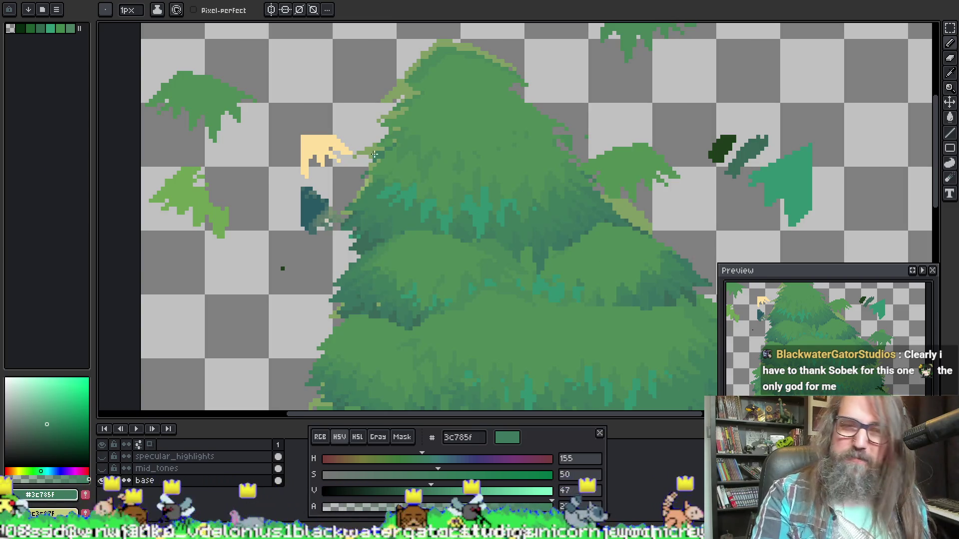
drag(458, 254, 426, 222)
Save the sprite, pan down the tree, and sample the darker green 3a685a.
key(ctrl+s)
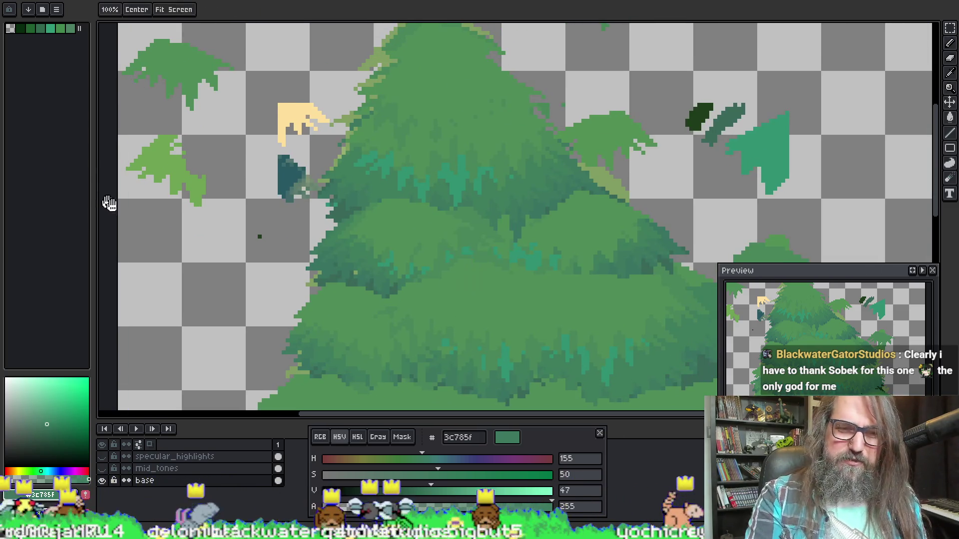
drag(416, 282, 415, 75)
scroll(415, 75, down, 10)
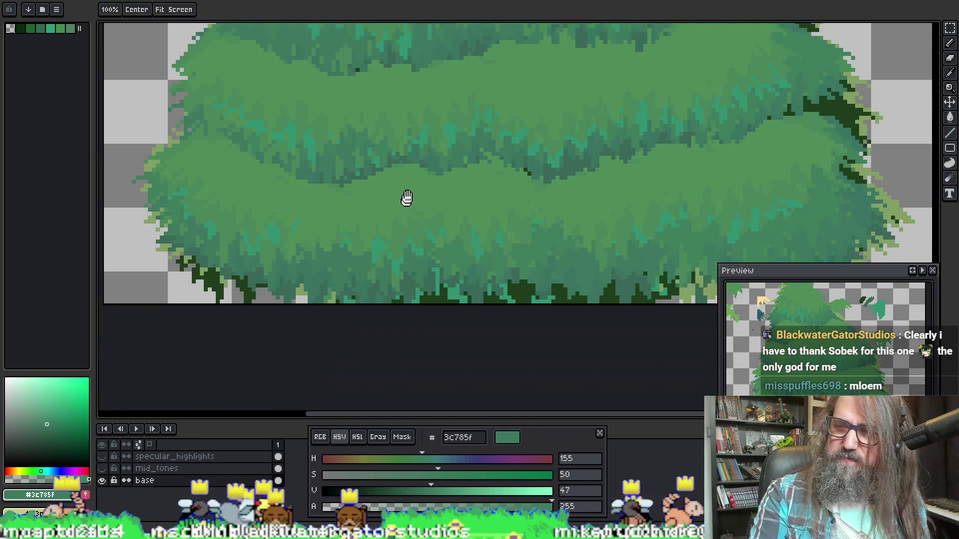
key(b)
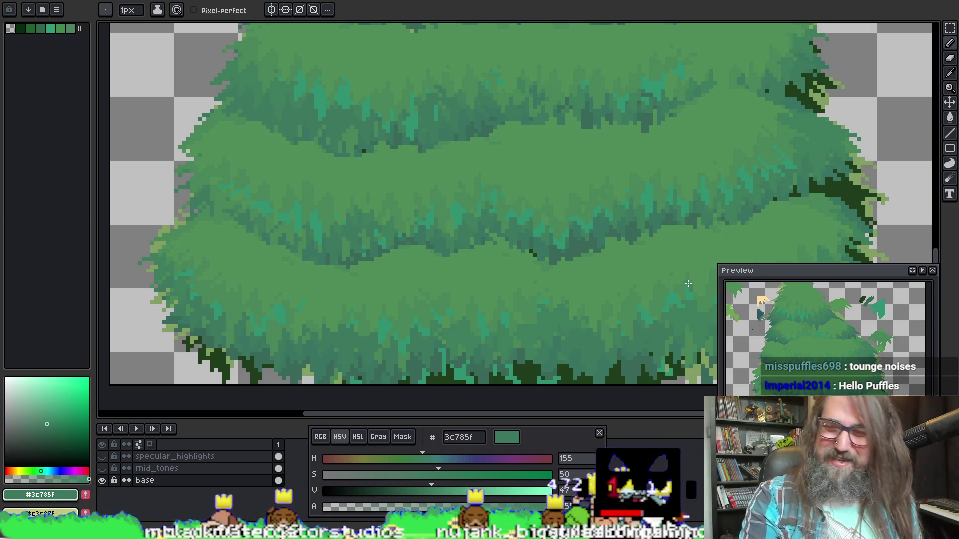
mouse_move(330, 234)
mouse_down()
mouse_move(415, 204)
mouse_move(410, 320)
mouse_up()
key(i)
click(410, 294)
key(b)
Compare against mid green 3c785f, then resample 3a685a from the lower tiers.
key(i)
click(299, 249)
key(b)
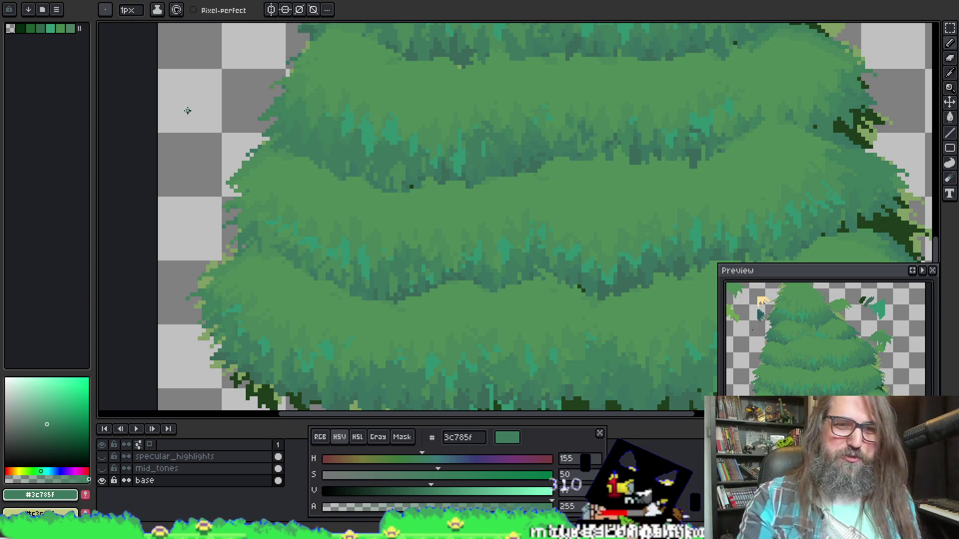
mouse_move(394, 176)
mouse_down()
mouse_move(402, 221)
mouse_move(183, 189)
mouse_move(326, 199)
mouse_move(373, 151)
mouse_up()
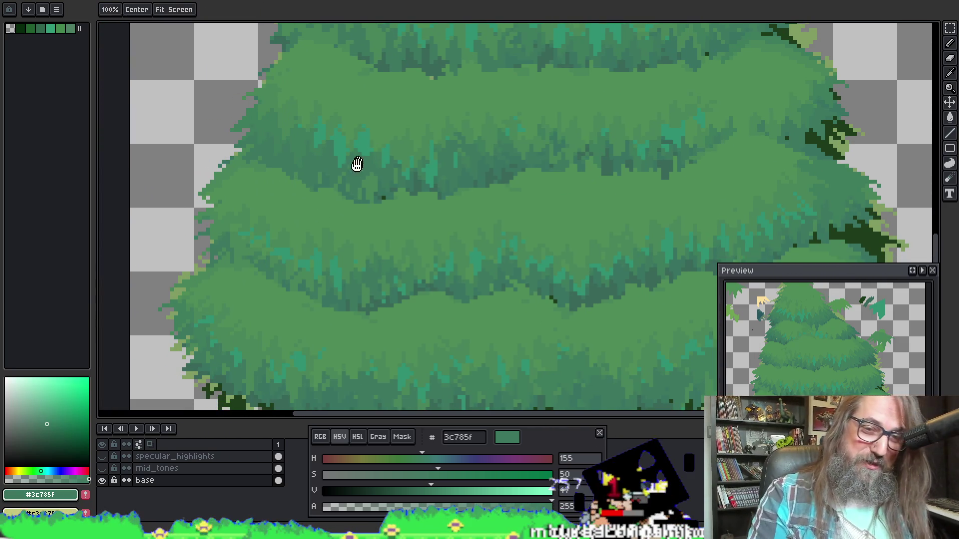
key(alt)
click(383, 301)
mouse_move(240, 195)
mouse_down()
mouse_move(197, 90)
mouse_move(280, 195)
mouse_move(329, 134)
mouse_up()
key(r)
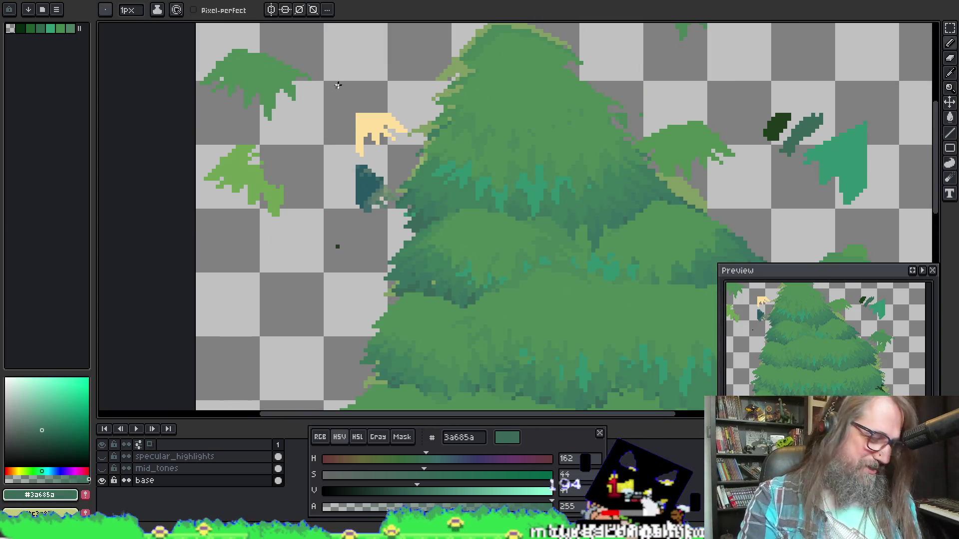
Select an area near the treetop, open the saved brush presets, and stamp a 3a685a leaf tuft.
mouse_move(338, 30)
mouse_down()
mouse_move(170, 128)
mouse_move(181, 103)
mouse_up()
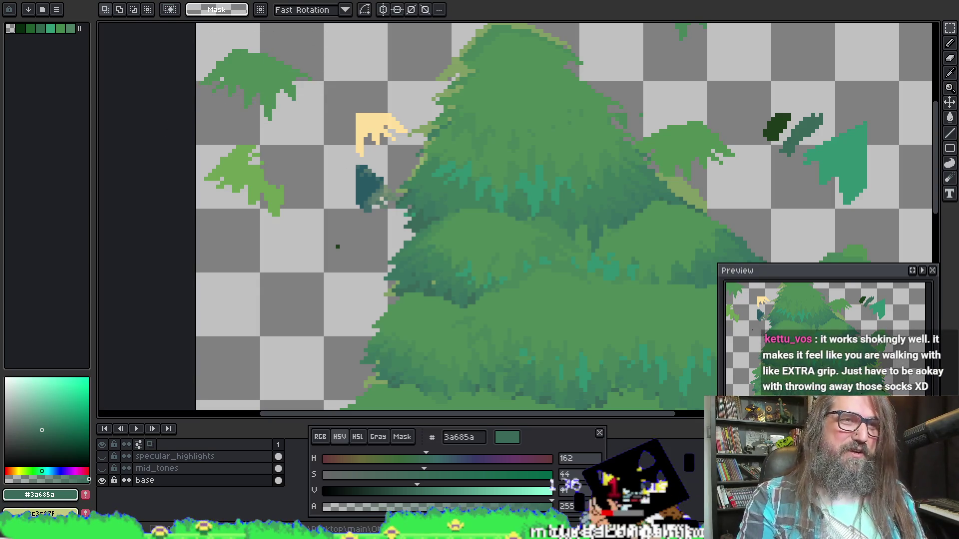
key(b)
click(105, 10)
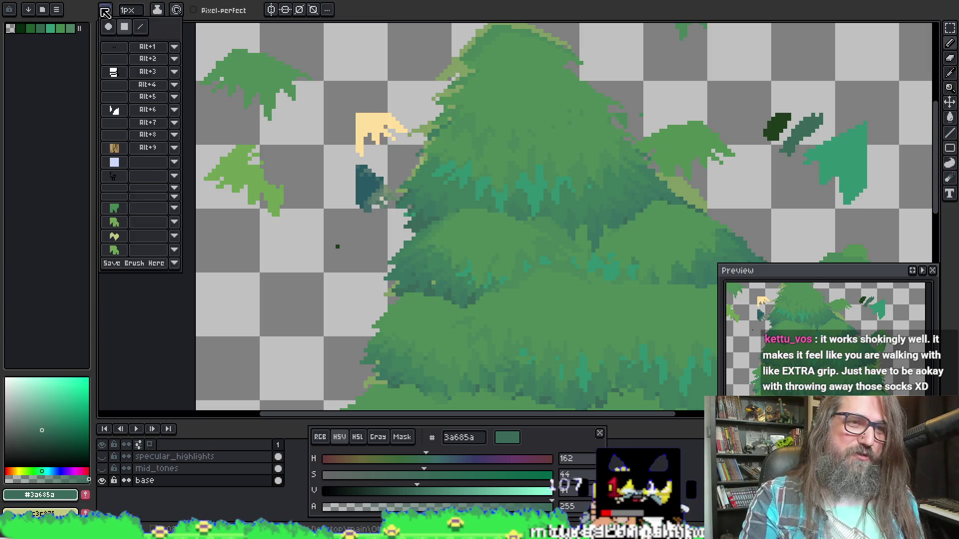
key(h)
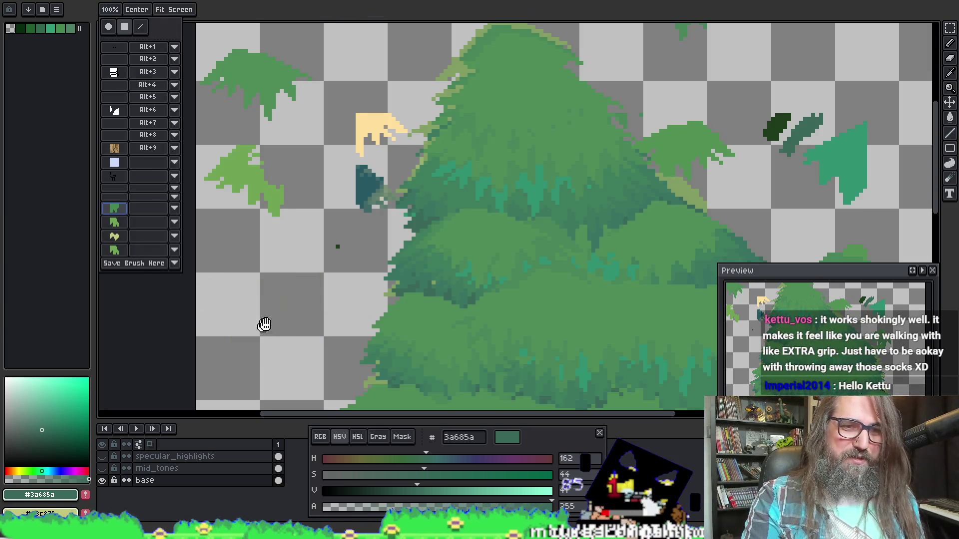
drag(274, 309, 290, 203)
key(b)
click(290, 200)
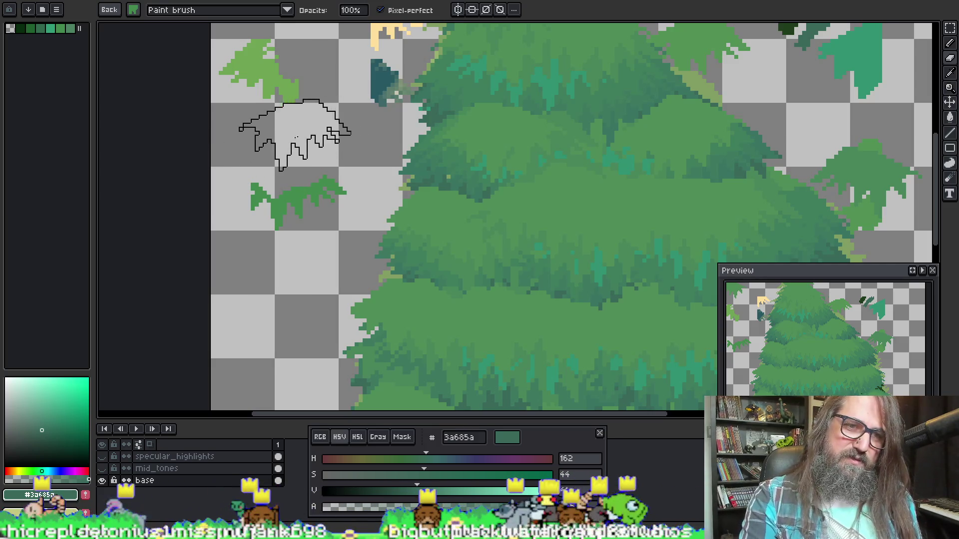
Stamp leaf texture across the pine tree's middle tier with the leaf brush.
key(v)
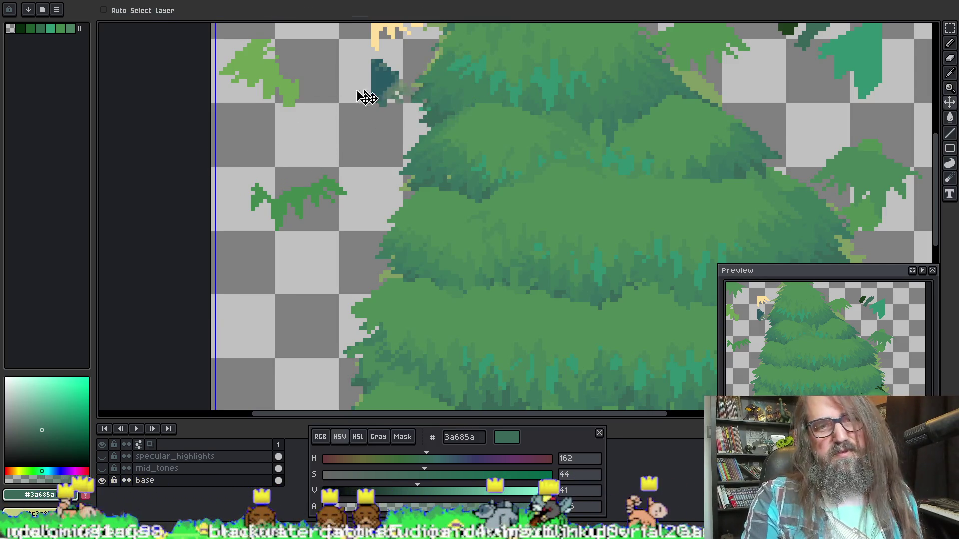
key(b)
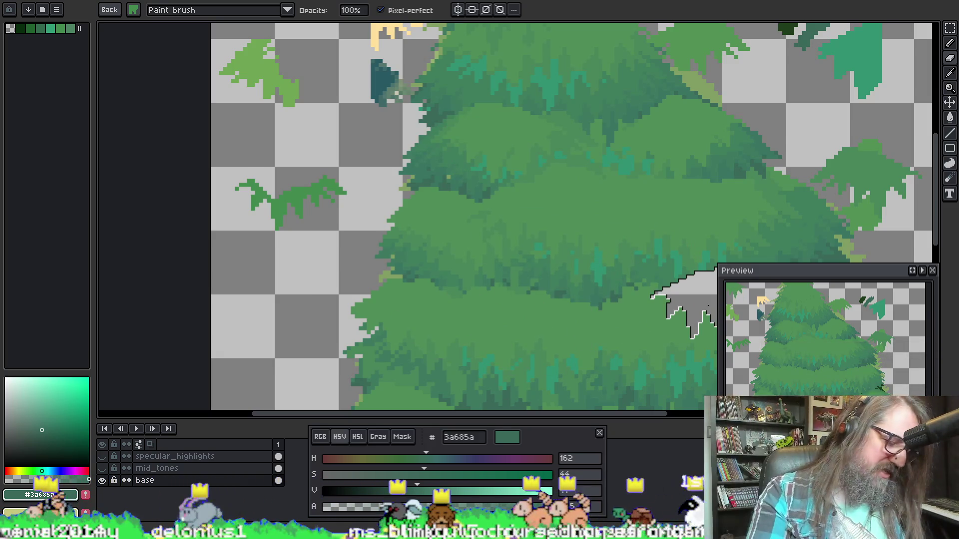
mouse_move(393, 231)
mouse_down()
mouse_move(424, 239)
mouse_move(336, 142)
mouse_move(401, 156)
mouse_up()
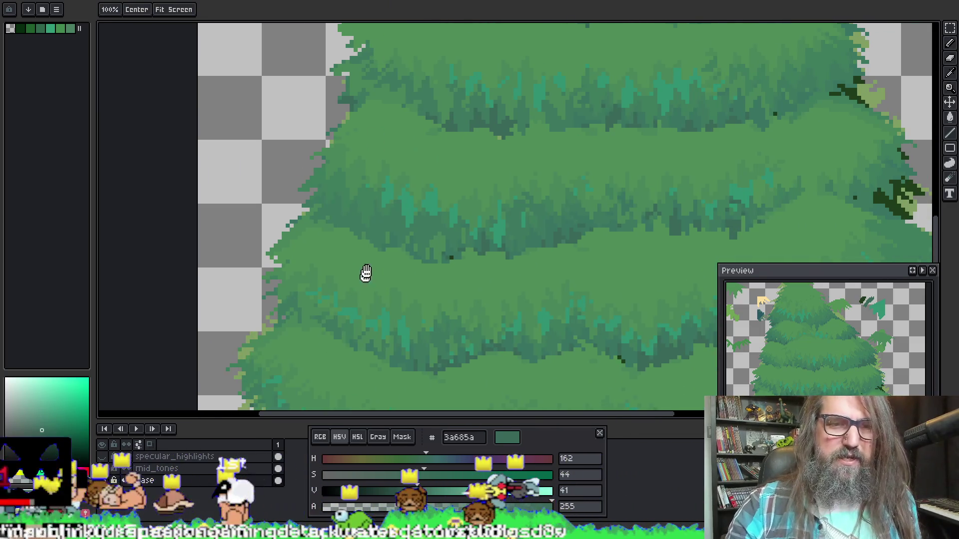
drag(364, 281, 388, 163)
drag(452, 259, 514, 265)
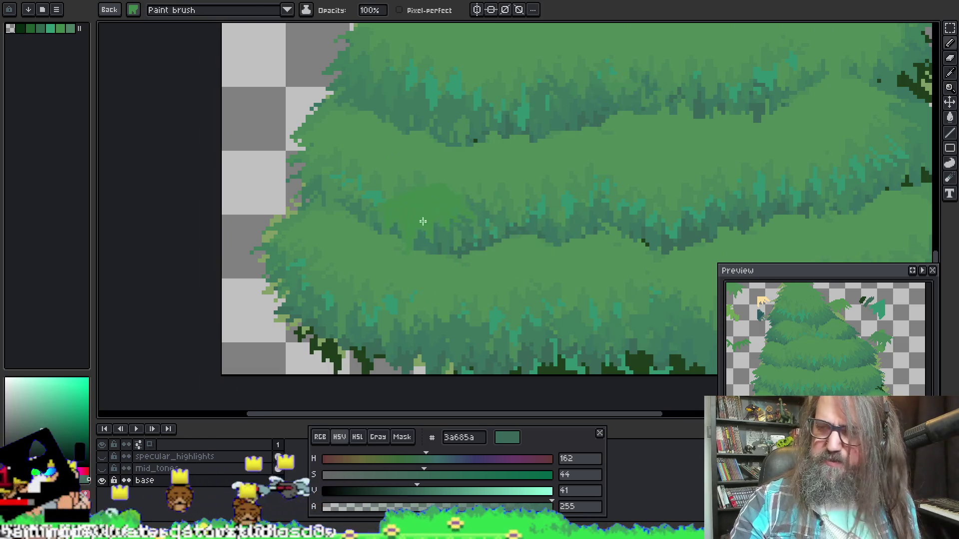
Try lighter green 48865a on the tier edges, undo it, and resample a darker green.
alt+click(414, 193)
mouse_move(414, 194)
mouse_down()
mouse_move(489, 225)
mouse_move(439, 245)
mouse_move(472, 255)
mouse_up()
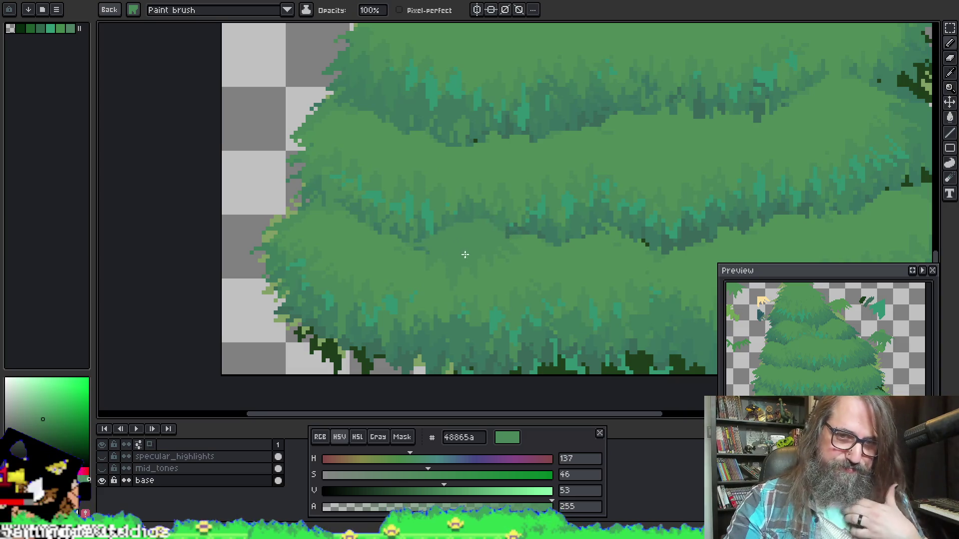
key(ctrl+z)
drag(575, 108, 542, 133)
key(ctrl+z)
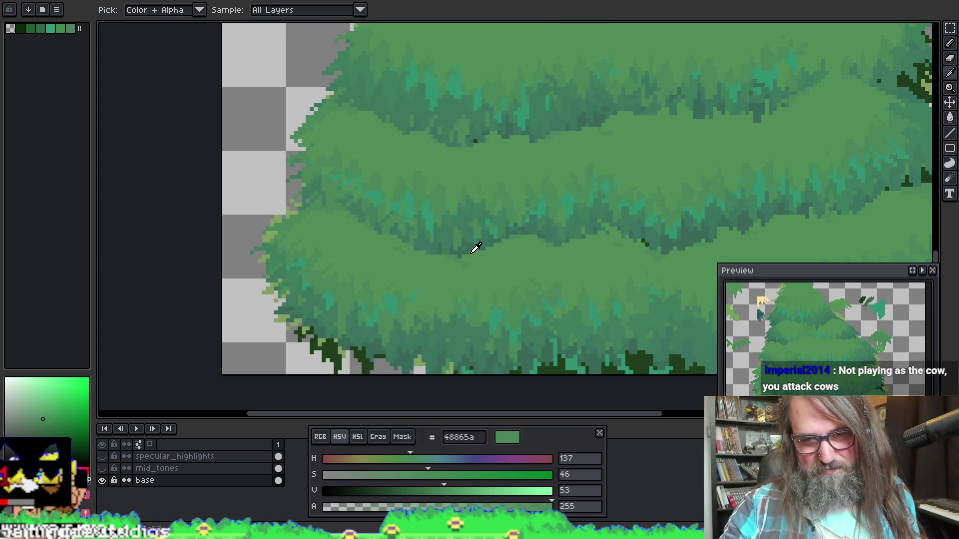
alt+click(474, 238)
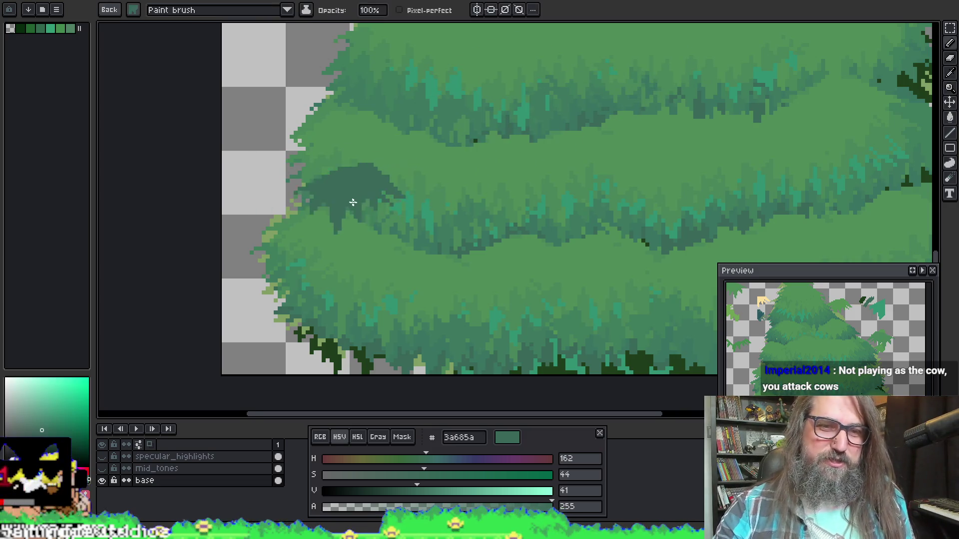
mouse_move(503, 146)
mouse_down()
mouse_move(445, 336)
mouse_move(435, 232)
mouse_move(411, 265)
mouse_up()
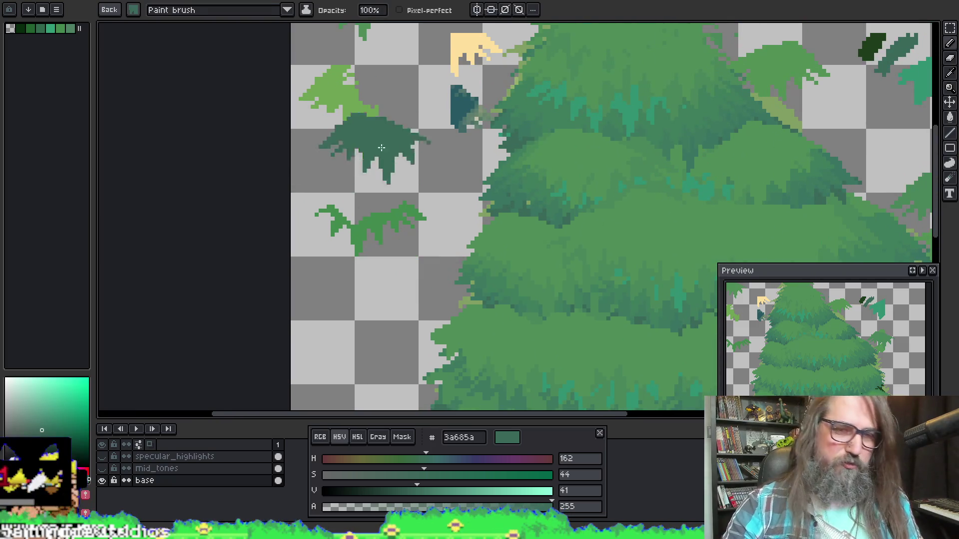
Box-select the small leaf sketch, then deselect and return to the middle foliage.
key(m)
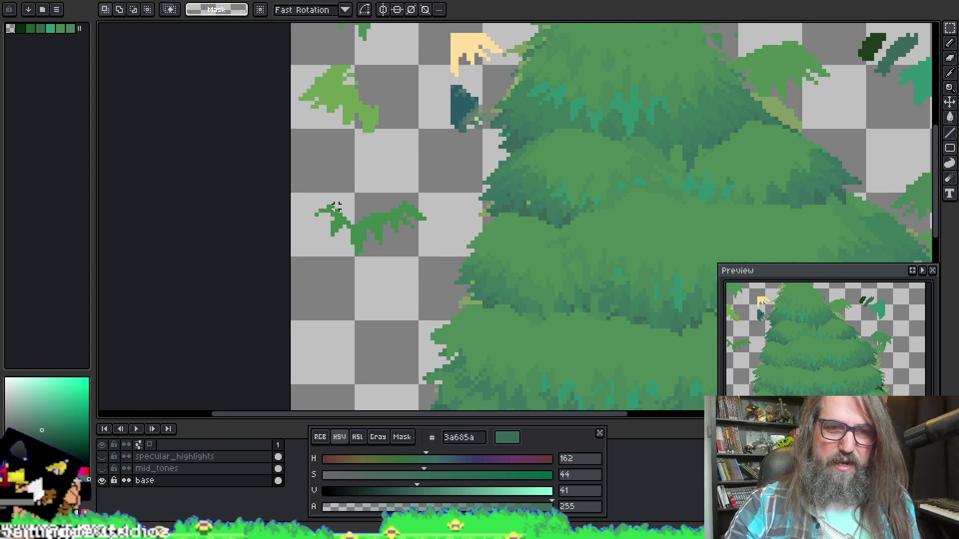
drag(292, 178, 437, 262)
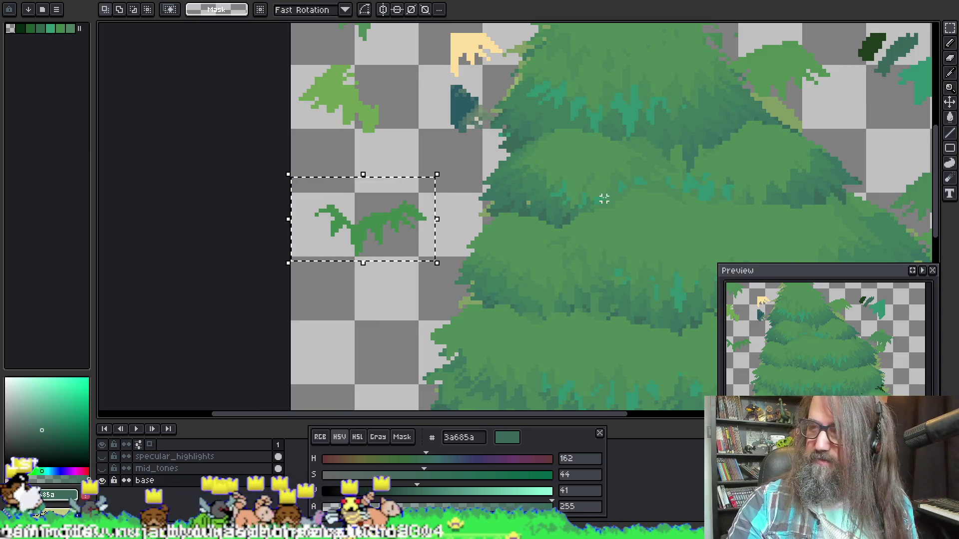
key(ctrl+d)
mouse_move(421, 268)
mouse_down()
mouse_move(422, 166)
mouse_move(506, 244)
mouse_move(500, 184)
mouse_move(517, 214)
mouse_up()
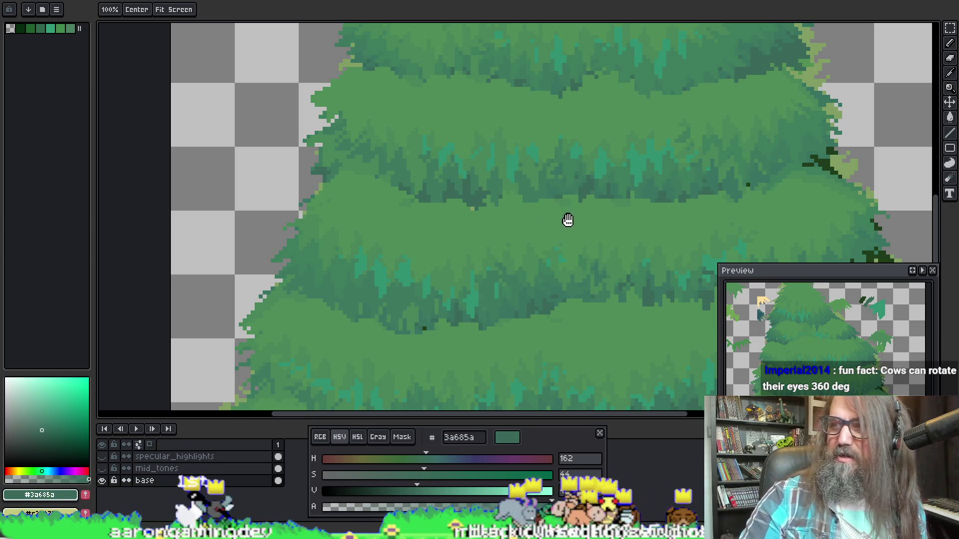
Paint dark teal strands into the tree's middle foliage tier.
key(space)
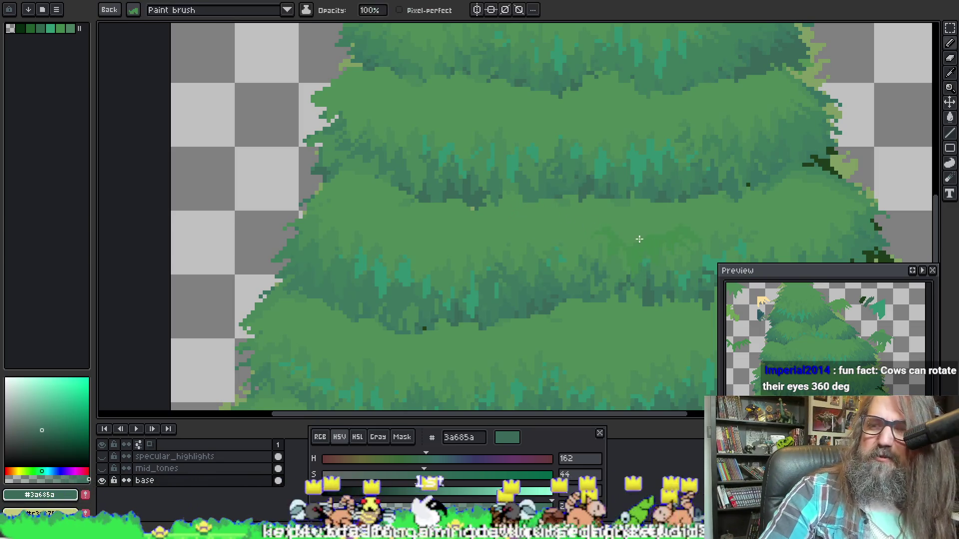
key(space)
mouse_move(492, 325)
mouse_down()
mouse_move(522, 207)
mouse_move(387, 251)
mouse_move(328, 251)
mouse_up()
key(alt)
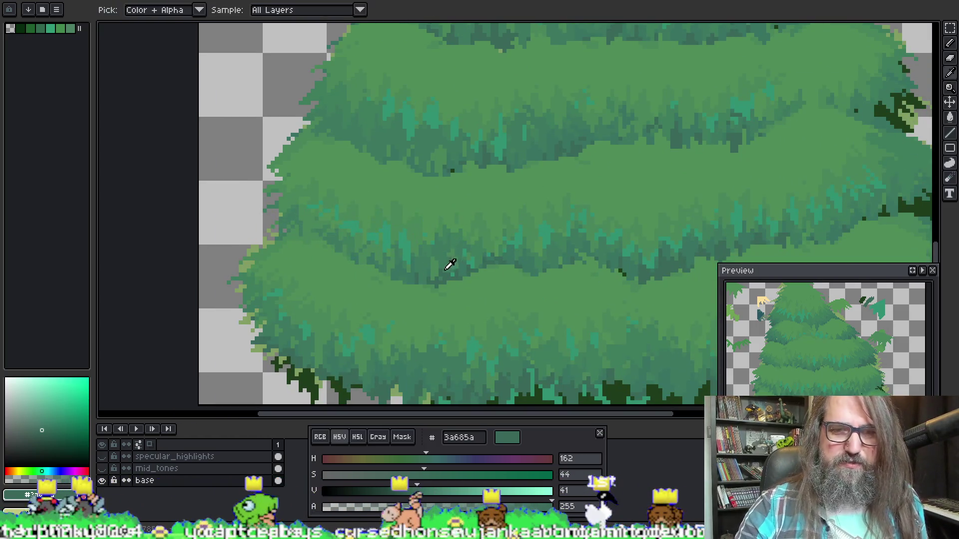
mouse_move(446, 272)
mouse_down()
mouse_move(299, 224)
mouse_move(364, 229)
mouse_move(340, 237)
mouse_up()
Lasso around the small leaf sketch beside the tree, then pan back toward the tree.
key(space)
mouse_move(309, 100)
mouse_down()
mouse_move(346, 167)
mouse_move(322, 172)
mouse_up()
key(b)
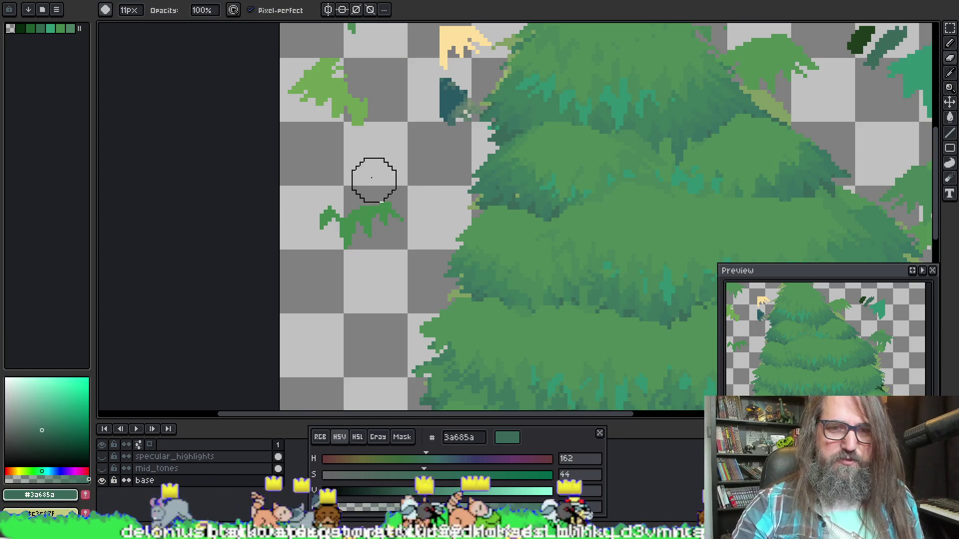
key(q)
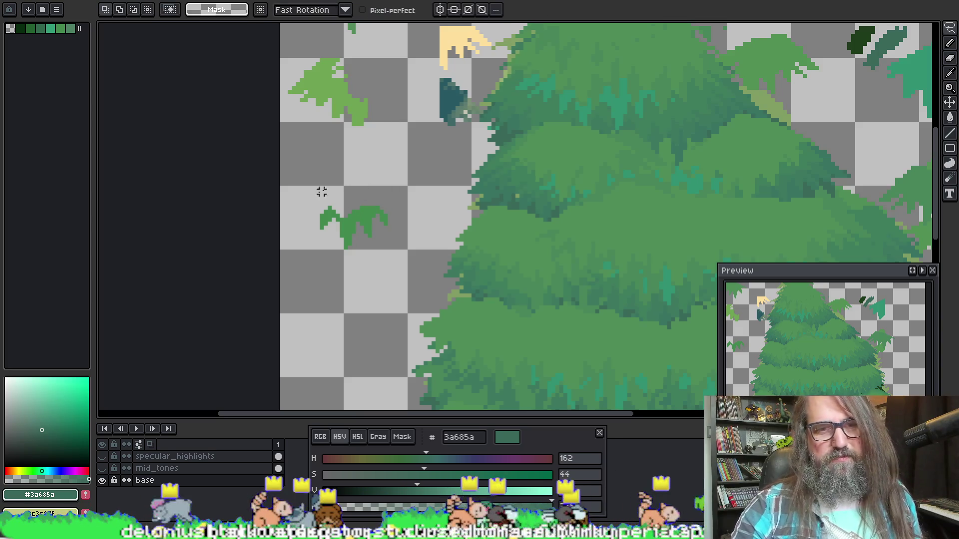
mouse_move(293, 175)
mouse_down()
mouse_move(392, 258)
mouse_move(324, 172)
mouse_move(370, 236)
mouse_move(300, 162)
mouse_up()
key(space)
mouse_move(489, 268)
mouse_down()
mouse_move(400, 133)
mouse_move(367, 36)
mouse_up()
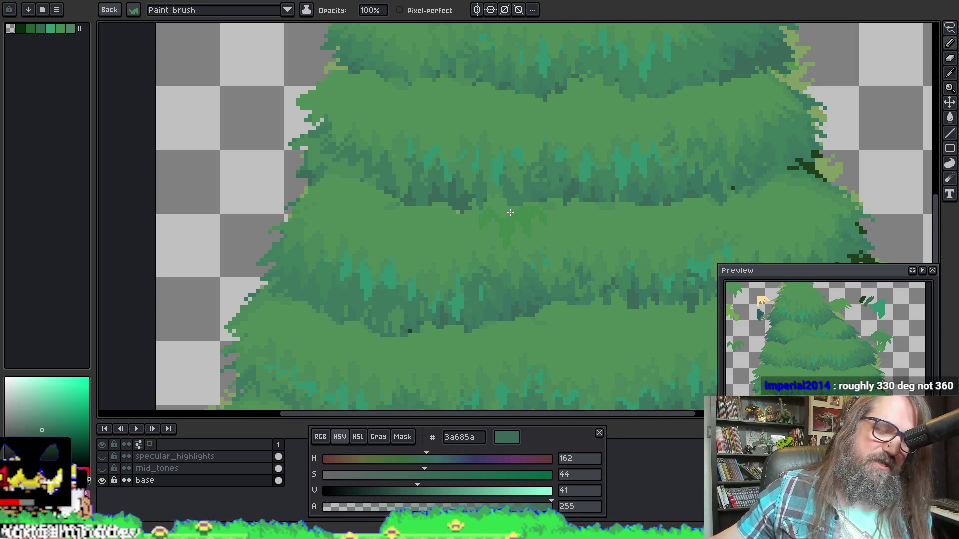
Pan the tree's middle tiers into view and sample colours from the foliage.
key(space)
mouse_move(411, 252)
mouse_down()
mouse_move(445, 176)
mouse_move(537, 28)
mouse_up()
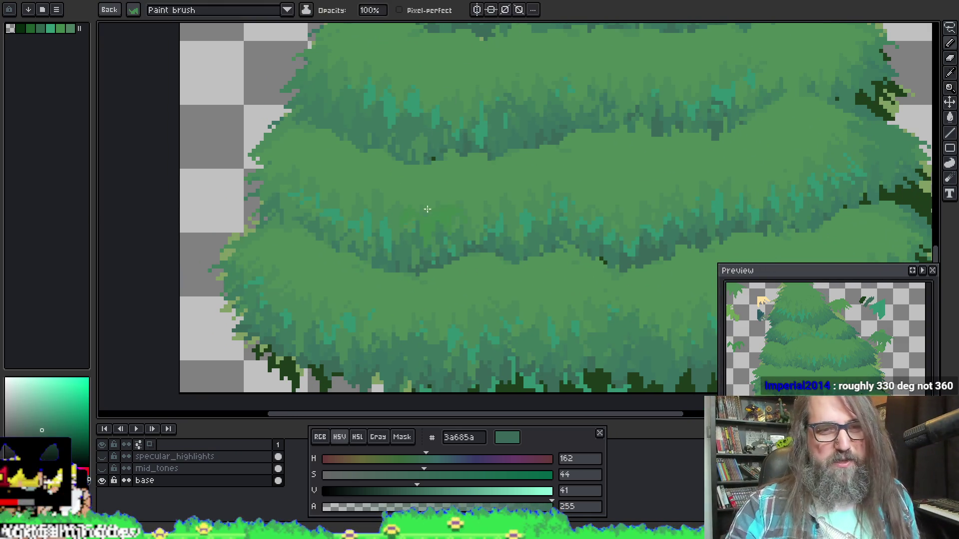
key(alt)
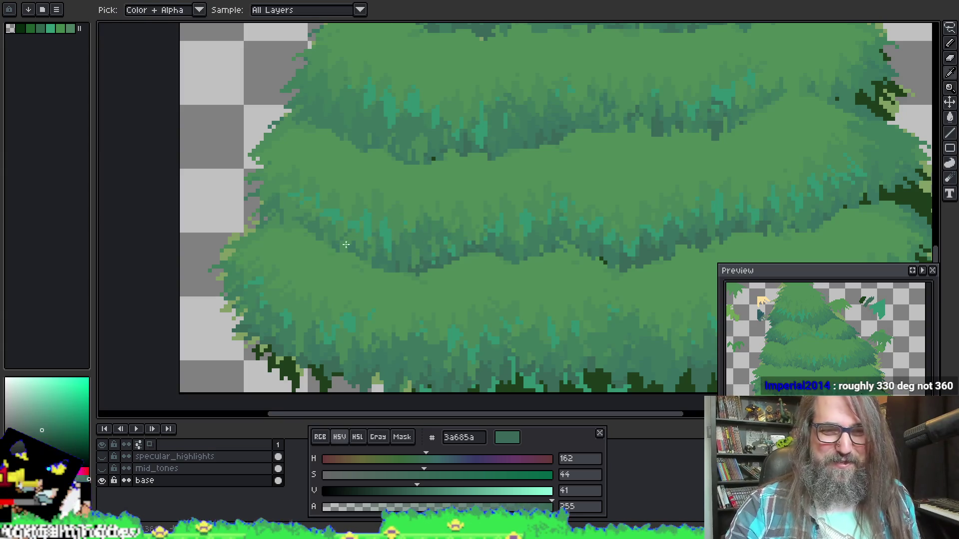
key(alt)
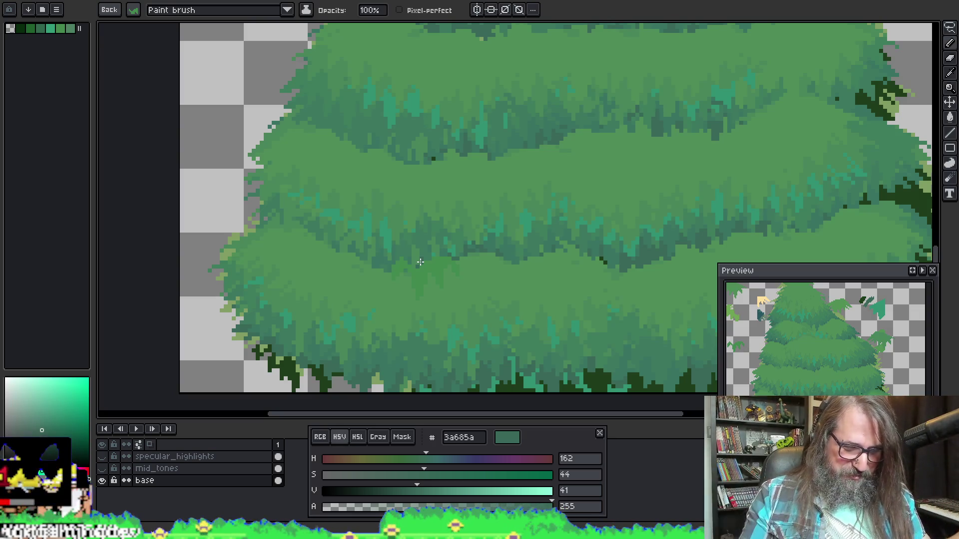
key(alt)
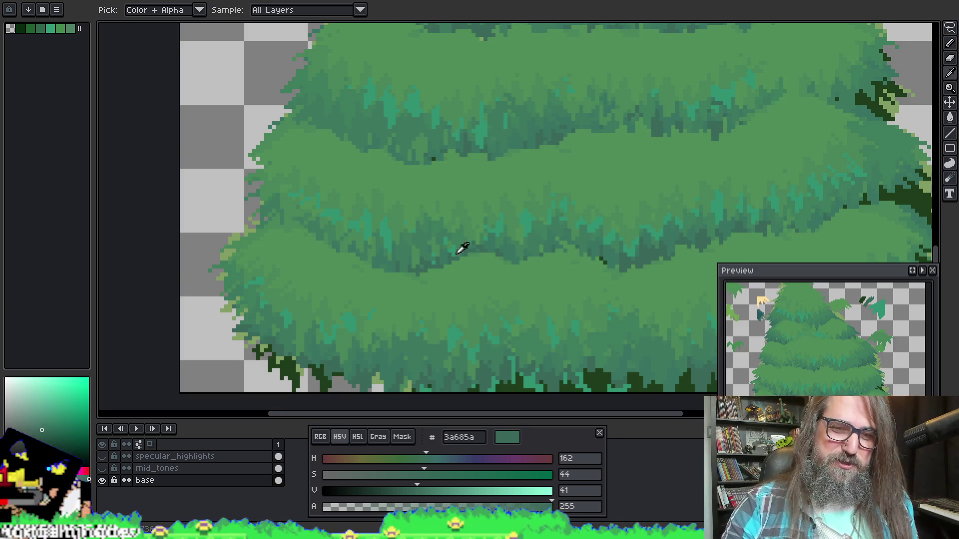
key(alt)
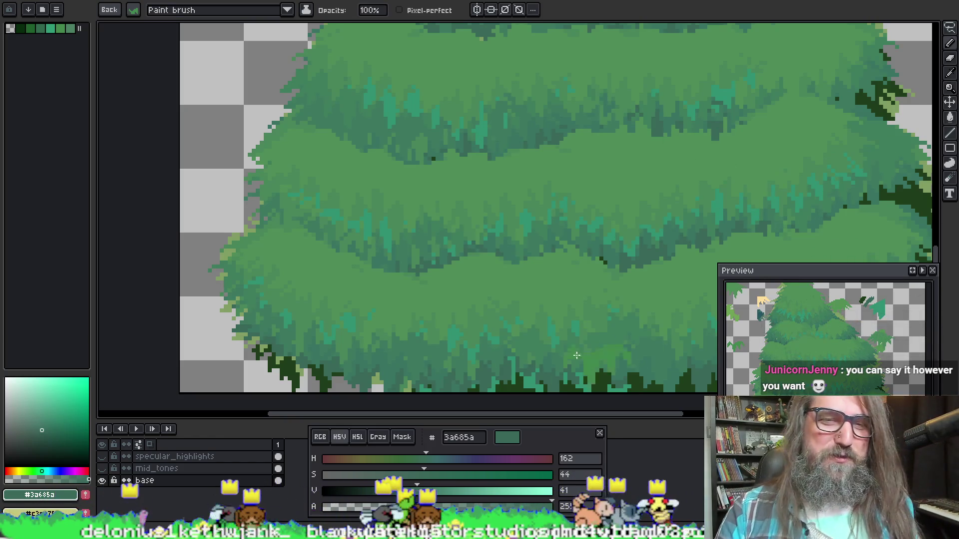
Pick the lighter green 3c785f from the foliage and paint it across the middle tier.
scroll(352, 303, down, 2)
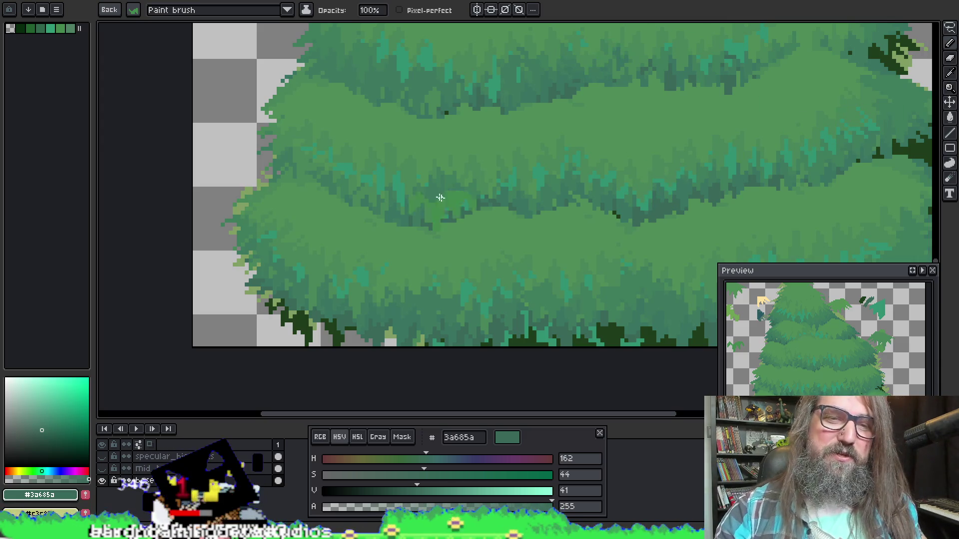
key(i)
scroll(443, 124, down, 1)
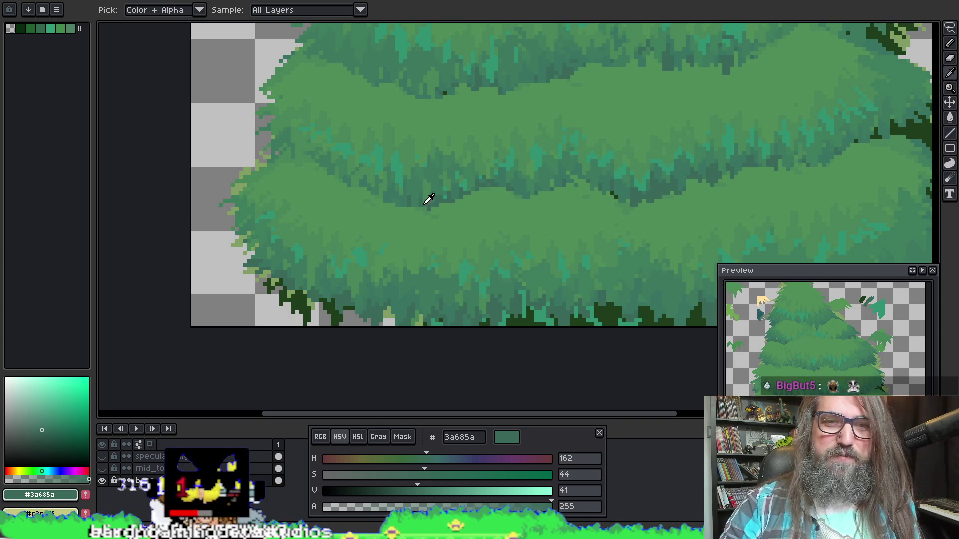
key(b)
key(i)
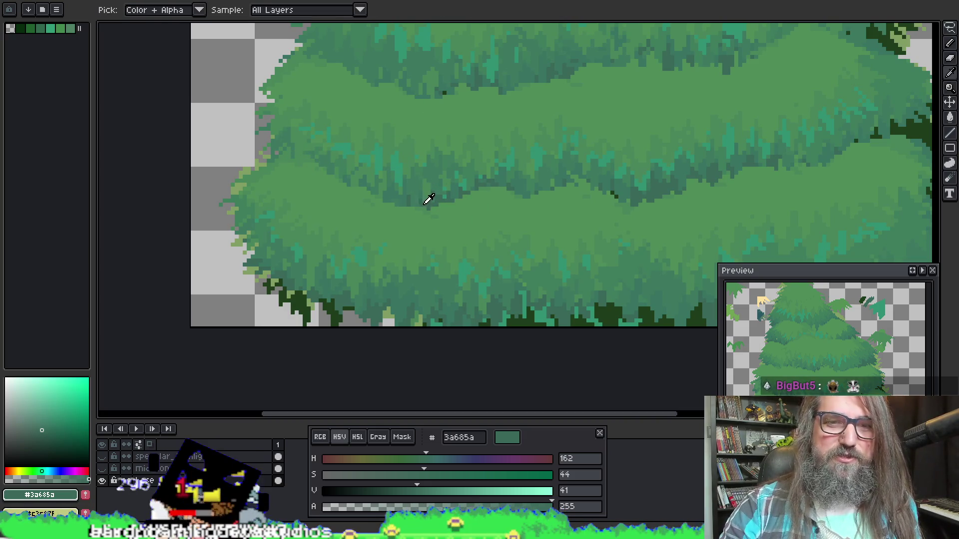
alt+click(324, 154)
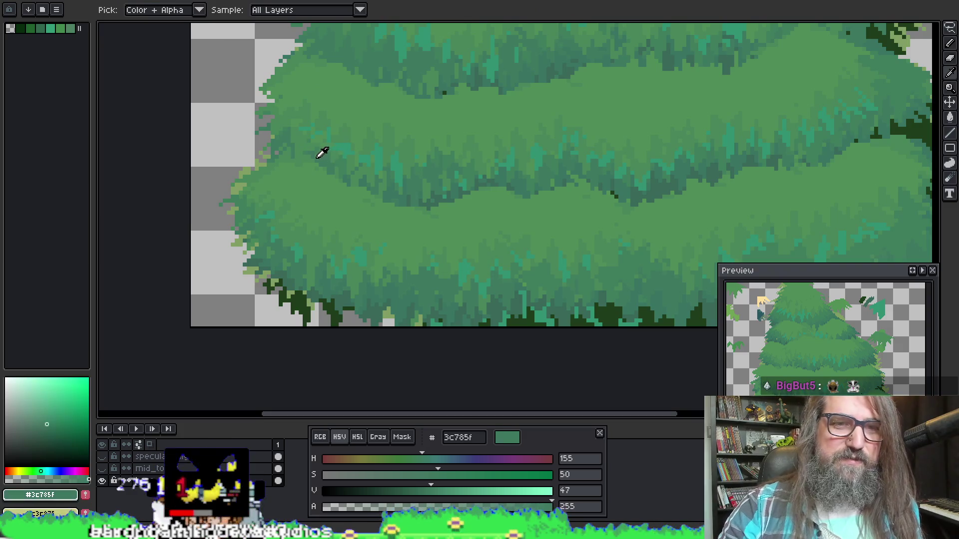
mouse_move(312, 146)
mouse_down()
mouse_move(302, 149)
mouse_move(336, 129)
mouse_move(317, 80)
mouse_move(294, 95)
mouse_move(300, 70)
mouse_up()
Make the upper-left leaf sketch the active brush shape with Ctrl+B.
scroll(320, 196, up, 1)
mouse_move(320, 195)
mouse_down()
mouse_move(353, 166)
mouse_move(315, 144)
mouse_up()
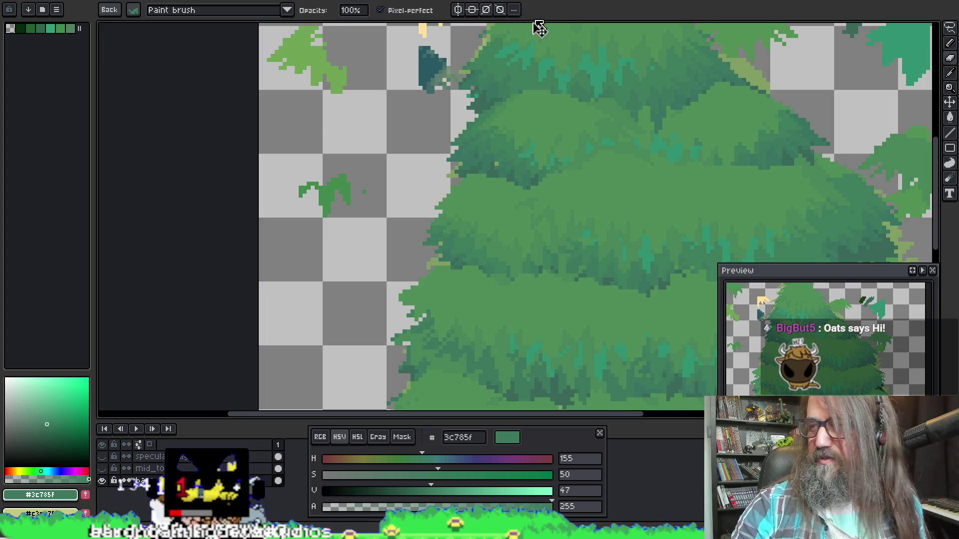
key(ctrl+b)
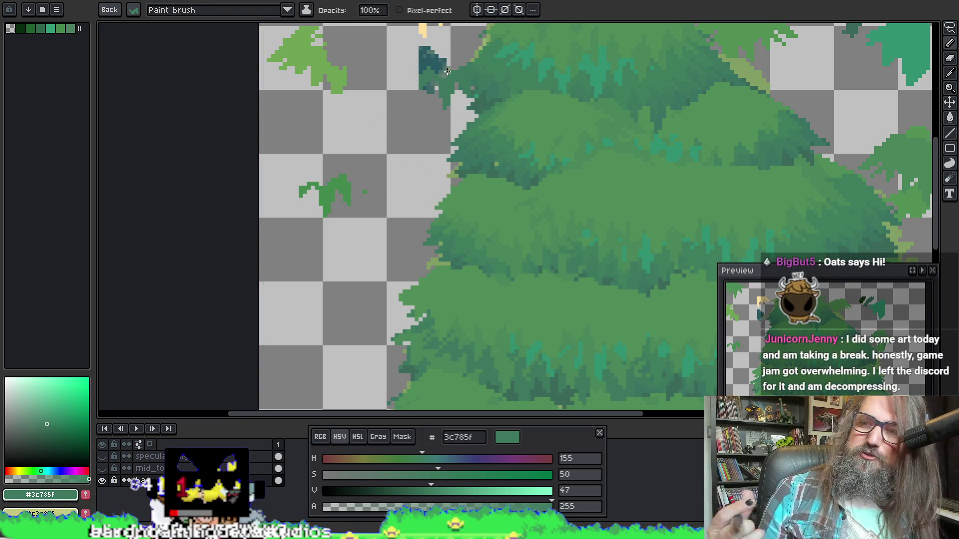
key(Escape)
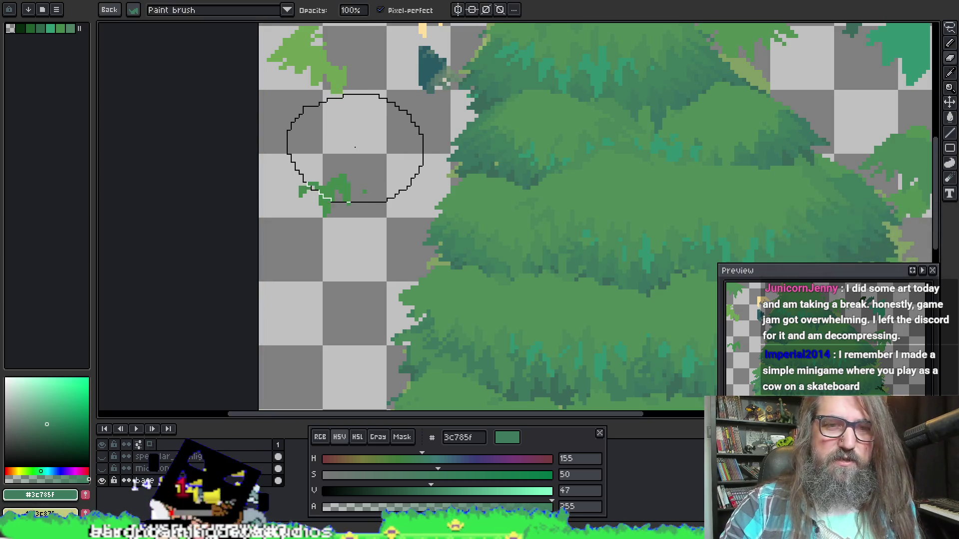
key(ctrl+b)
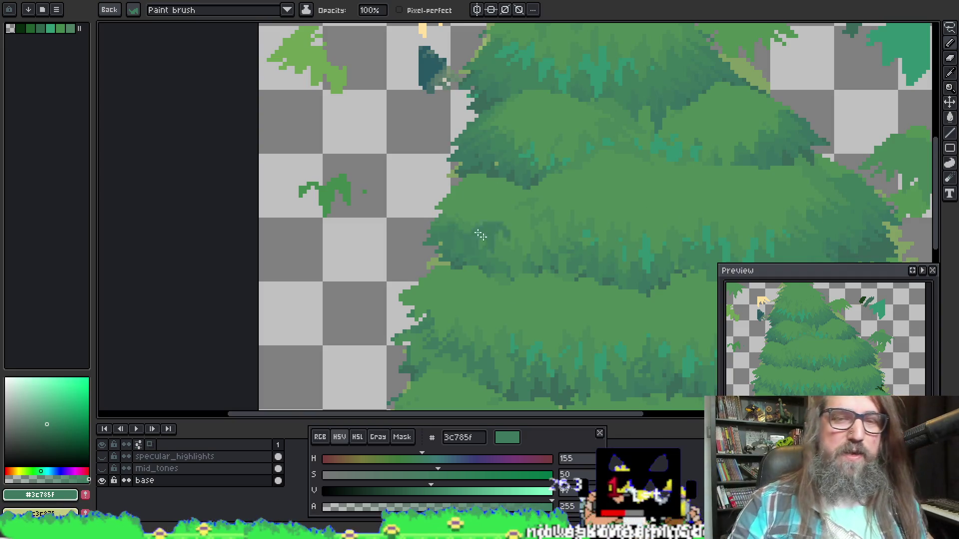
Pan across the foliage tiers to the tree's right edge.
key(space)
drag(514, 295, 456, 152)
drag(534, 203, 520, 184)
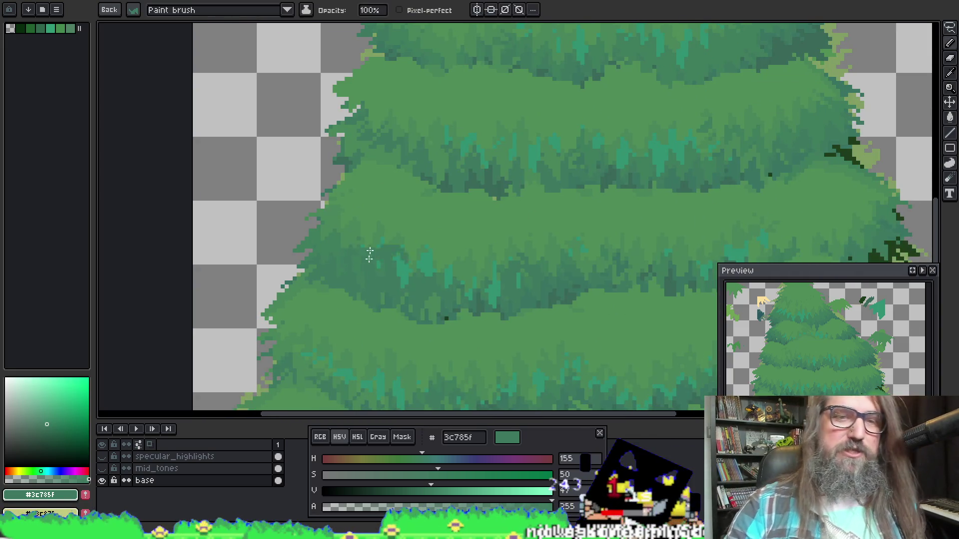
key(space)
drag(408, 277, 435, 156)
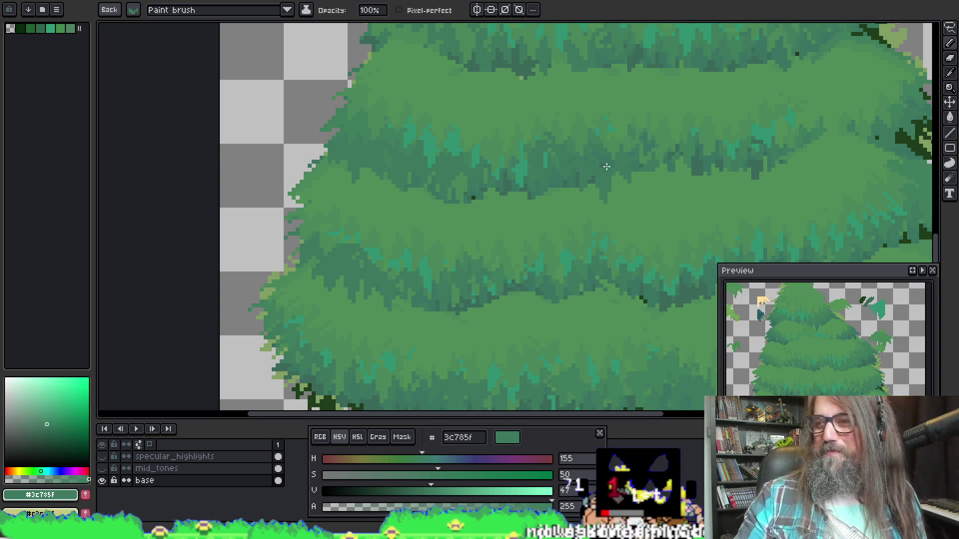
mouse_move(584, 231)
mouse_down()
mouse_move(561, 186)
mouse_move(474, 205)
mouse_up()
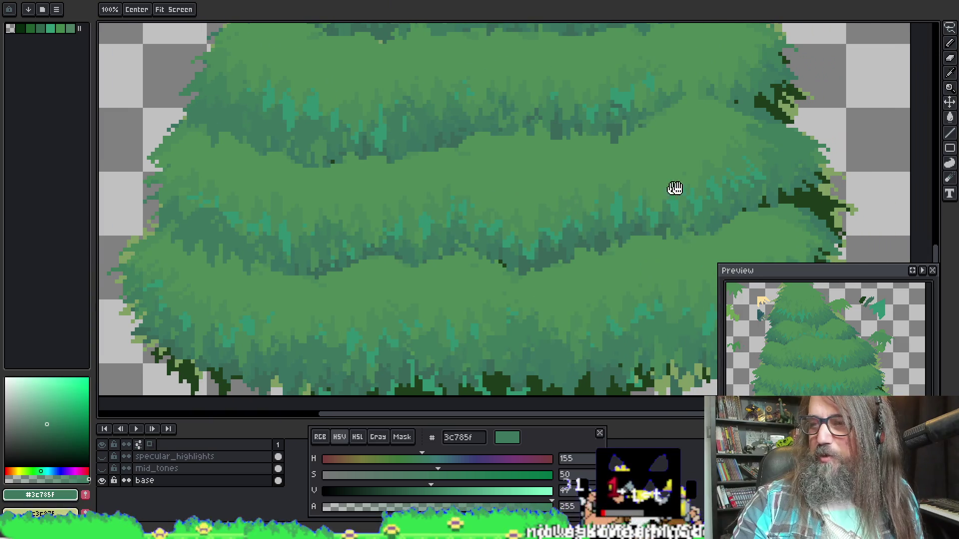
mouse_move(625, 196)
mouse_down()
mouse_move(610, 197)
mouse_move(595, 173)
mouse_up()
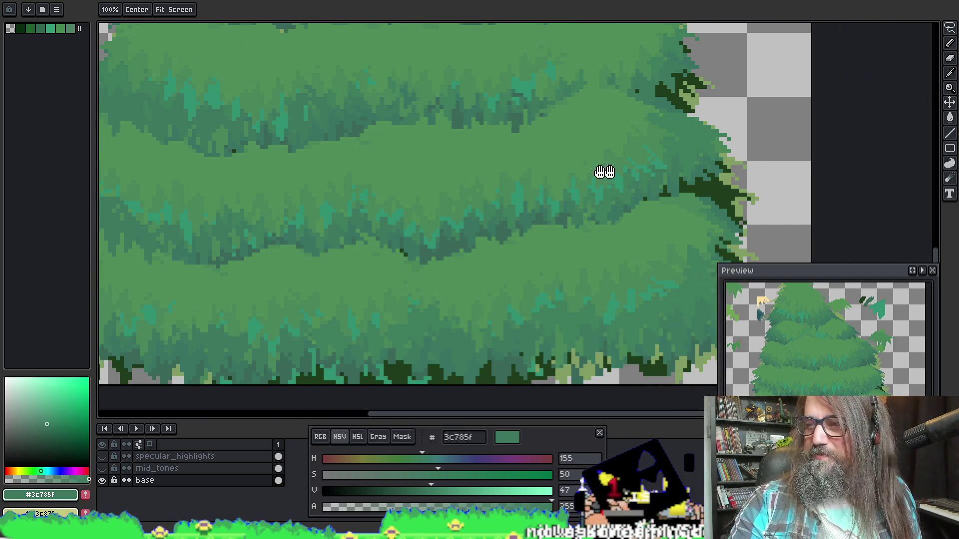
Undo stray stamps outside the edge, then paint 3a685a shading into the middle tier's right side.
drag(736, 222, 771, 212)
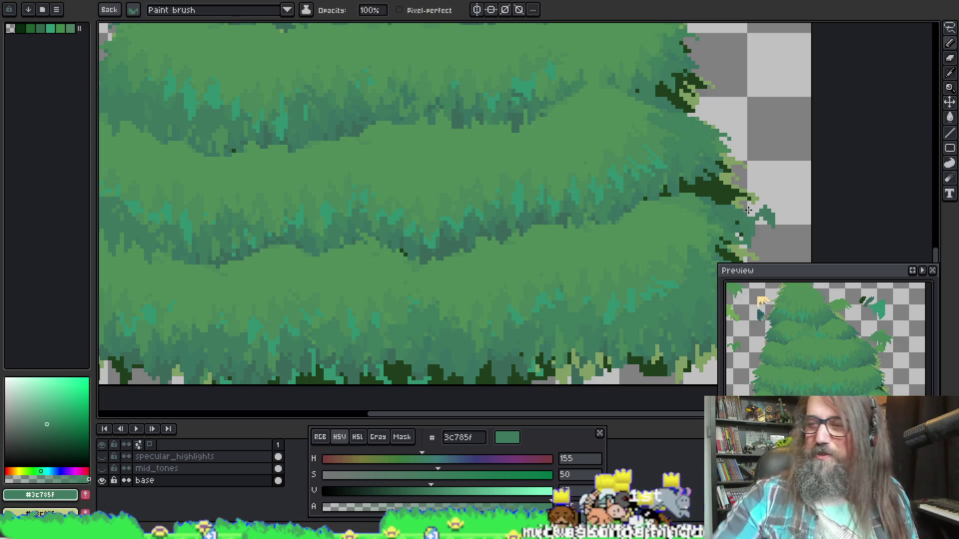
key(ctrl+z)
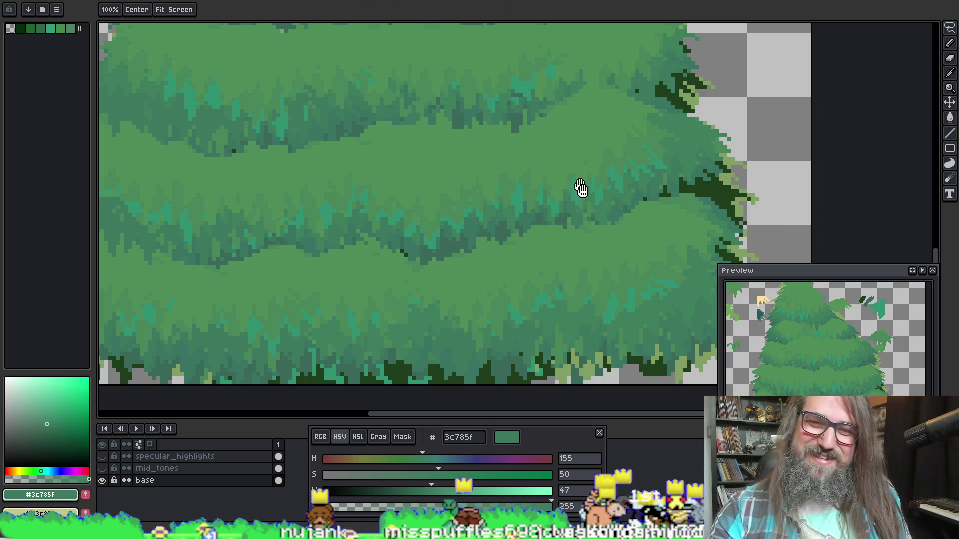
alt+click(544, 212)
mouse_move(620, 235)
mouse_down()
mouse_move(636, 204)
mouse_move(669, 187)
mouse_up()
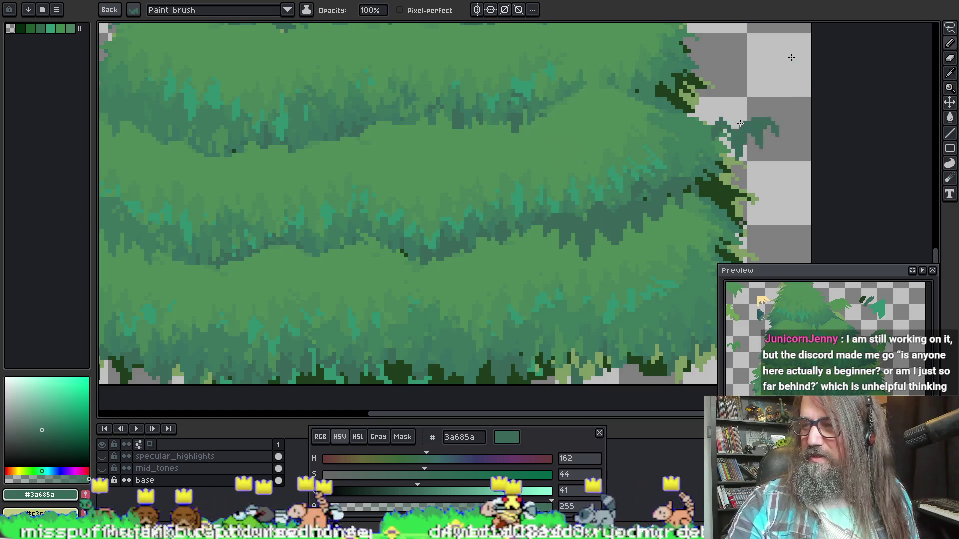
drag(767, 75, 791, 58)
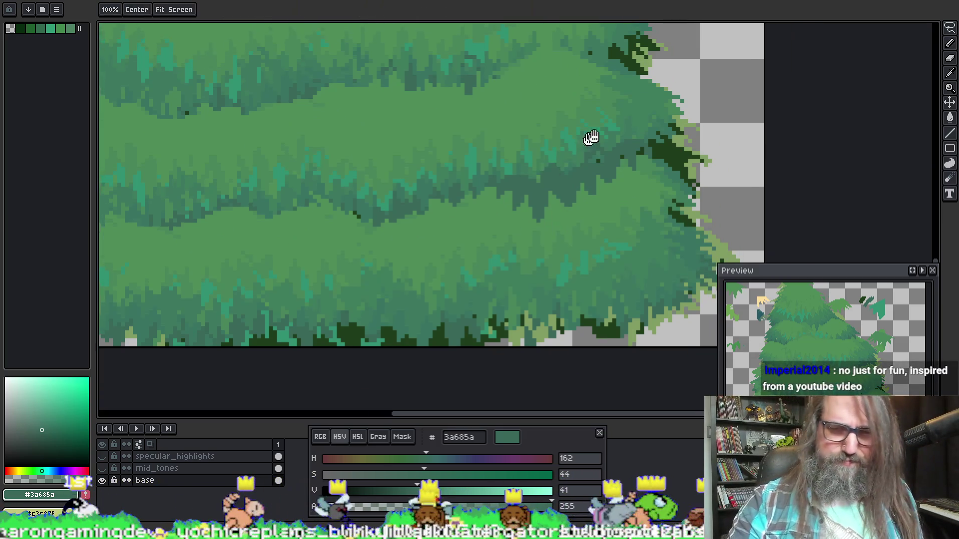
Sample a pale yellow-green, re-pick dark green 3a685a, and undo a trial leaf tuft.
scroll(578, 145, up, 3)
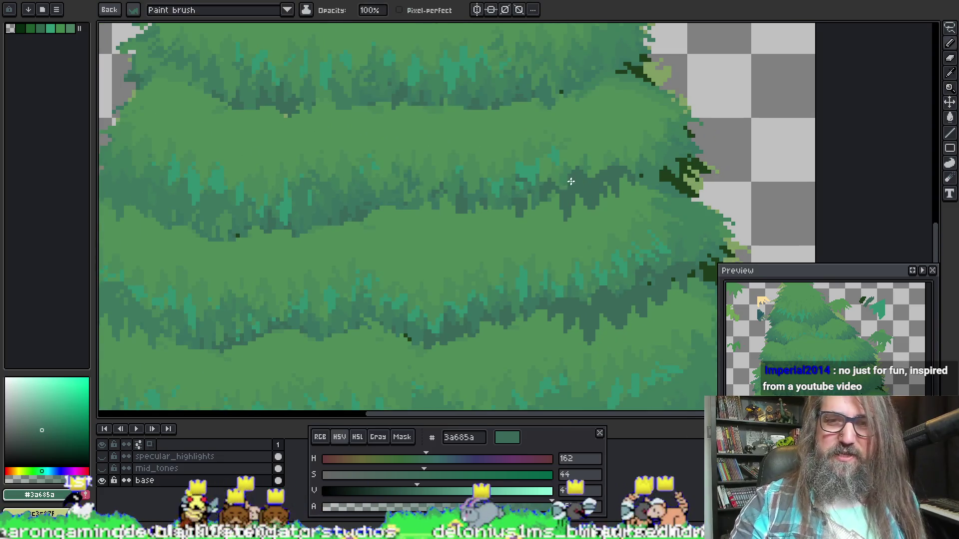
scroll(603, 210, left, 3)
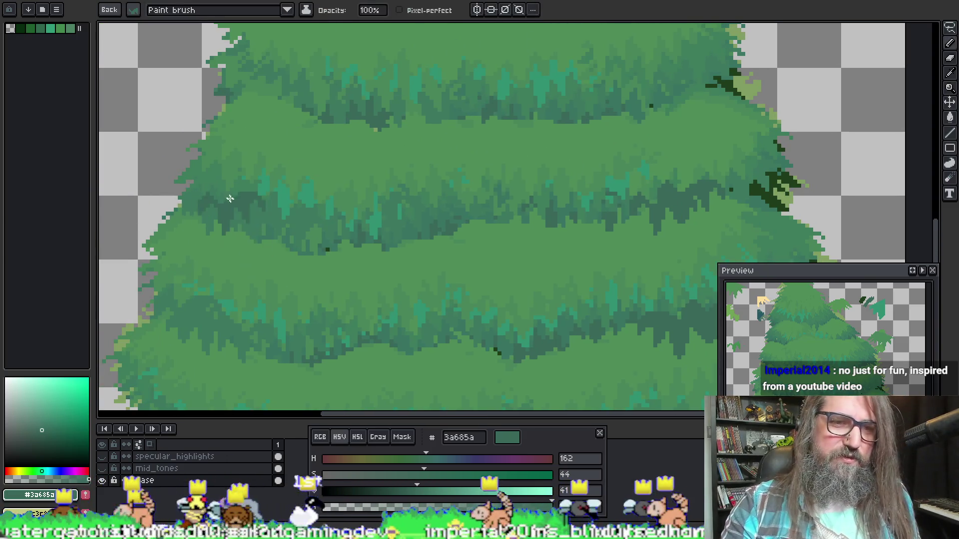
alt+click(243, 215)
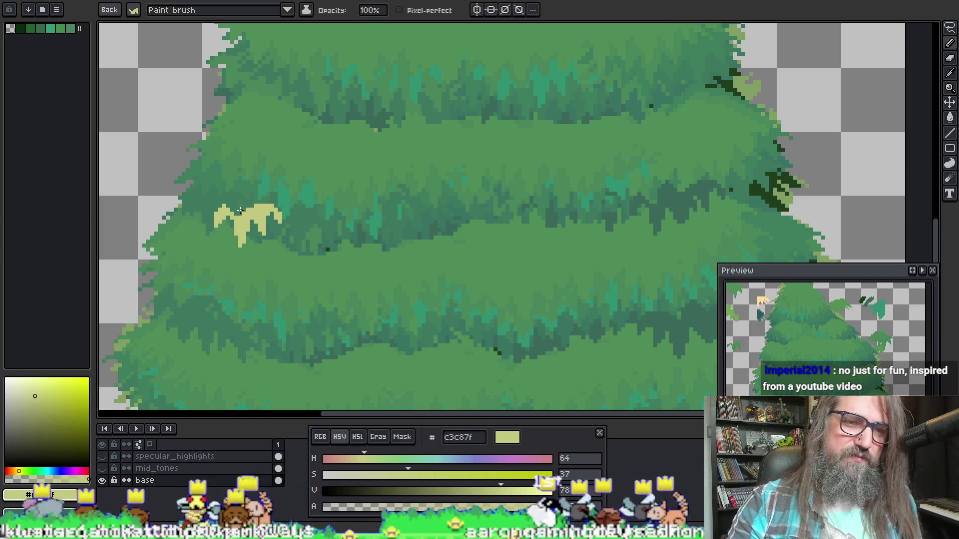
key(alt)
alt+click(679, 201)
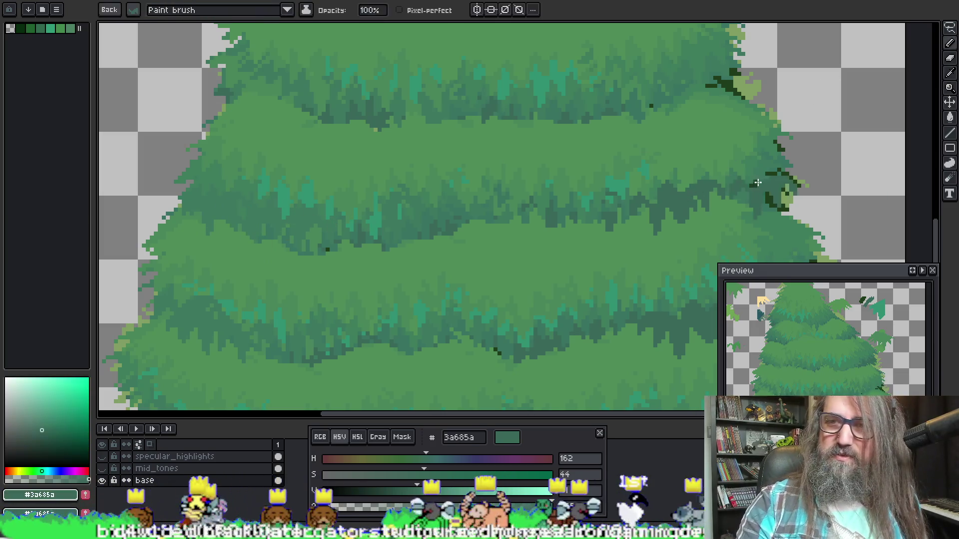
drag(349, 273, 376, 261)
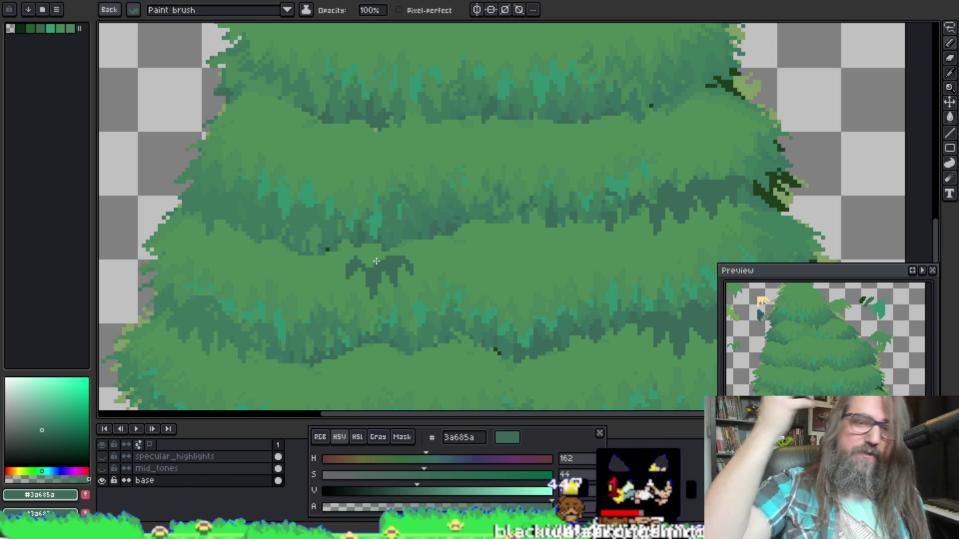
key(ctrl+z)
Paint dark green strokes across the upper tier and stamp a dark leaf on the tier edge.
drag(243, 221, 269, 239)
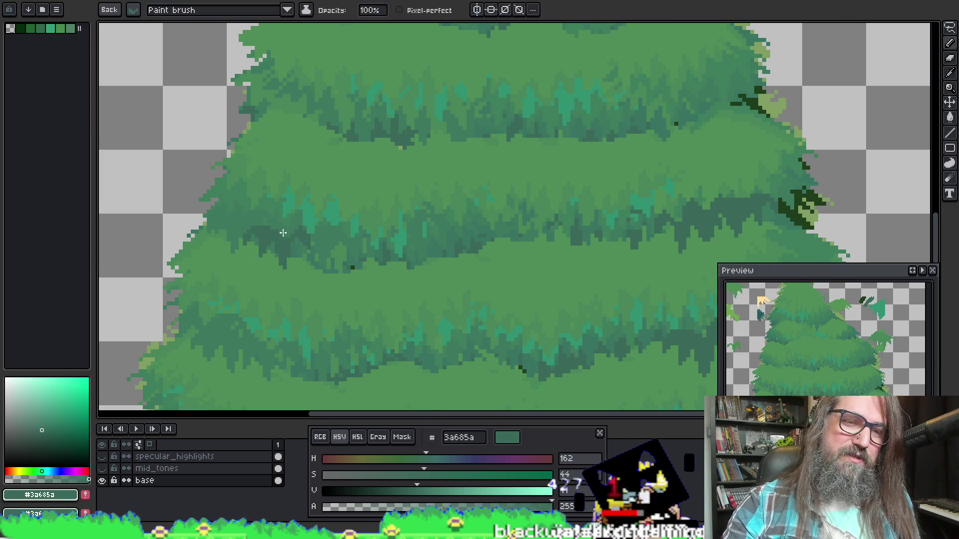
key(space)
mouse_move(275, 115)
mouse_down()
mouse_move(294, 112)
mouse_move(320, 130)
mouse_move(344, 125)
mouse_move(325, 98)
mouse_up()
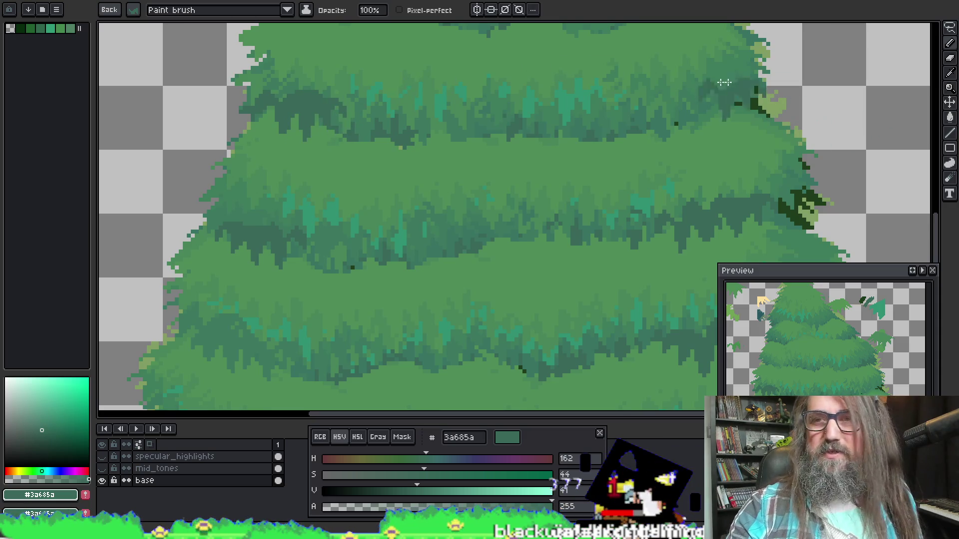
drag(794, 50, 760, 43)
key(ctrl+z)
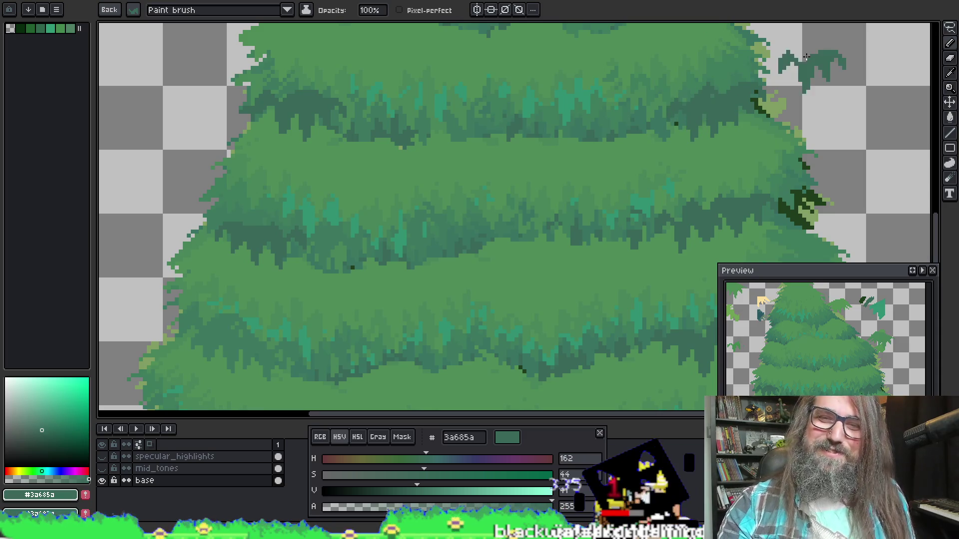
drag(672, 171, 661, 188)
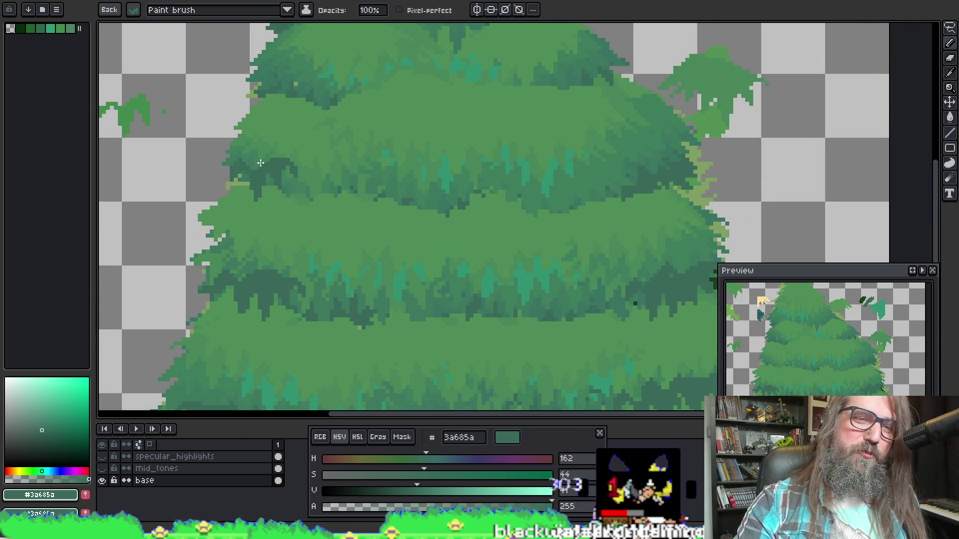
click(275, 180)
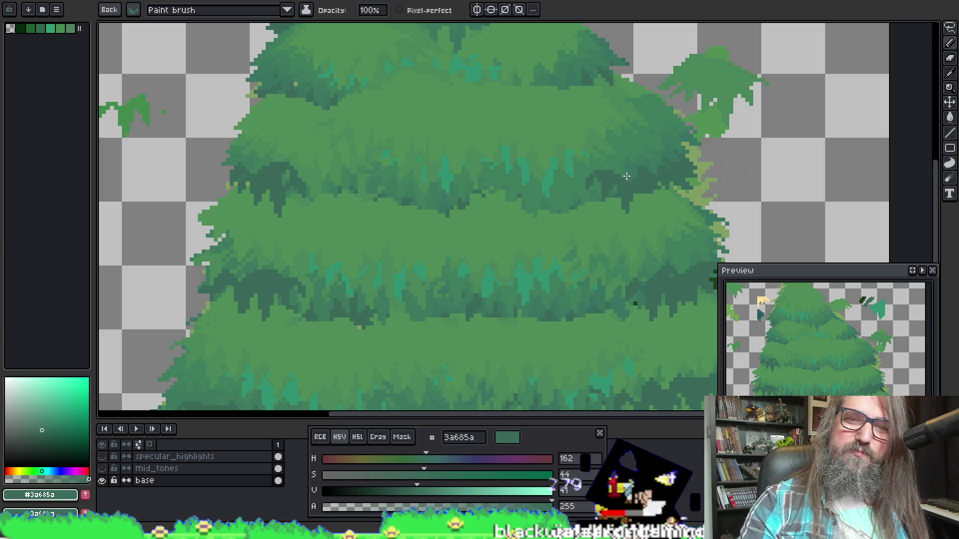
mouse_move(400, 366)
mouse_down()
mouse_move(394, 290)
mouse_move(481, 81)
mouse_up()
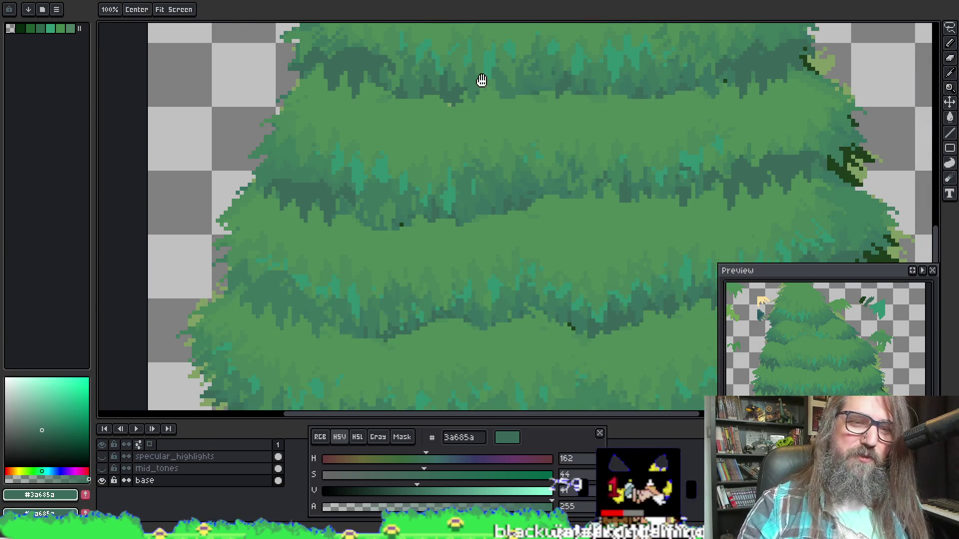
mouse_move(319, 275)
mouse_down()
mouse_move(381, 122)
mouse_move(295, 250)
mouse_up()
Pick lighter green 48865a from the tree, dab it on the tier, and undo part.
key(i)
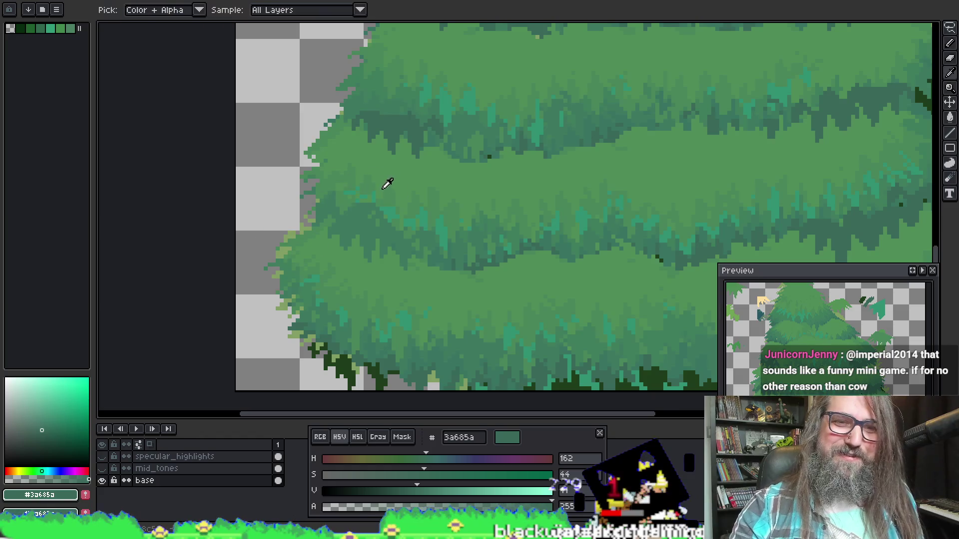
click(349, 195)
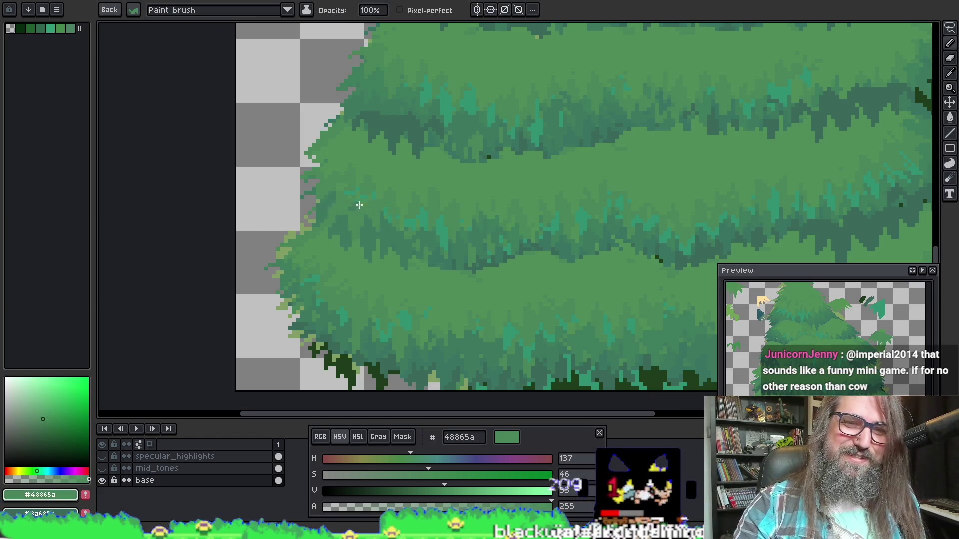
mouse_move(358, 206)
mouse_down()
mouse_move(348, 206)
mouse_move(379, 208)
mouse_move(410, 228)
mouse_up()
scroll(389, 215, up, 3)
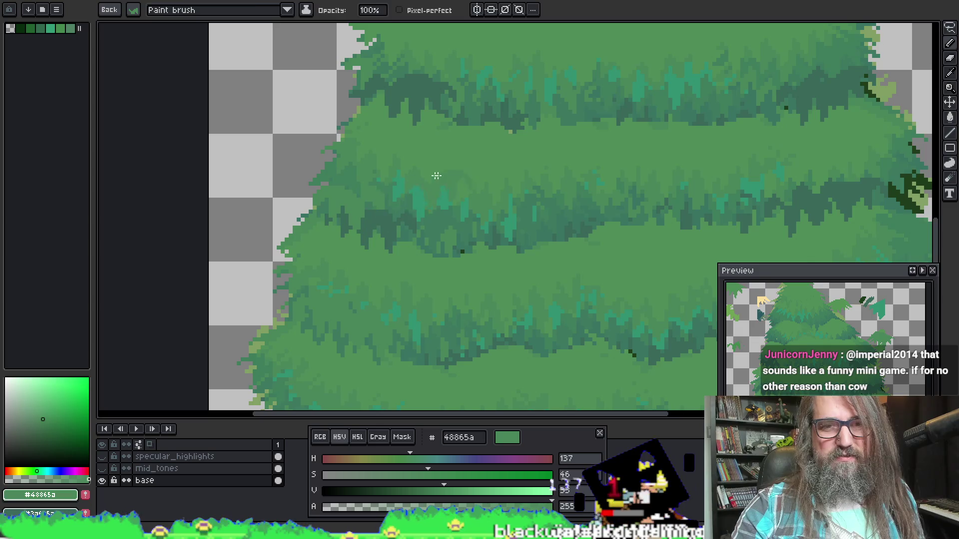
key(ctrl+z)
key(alt)
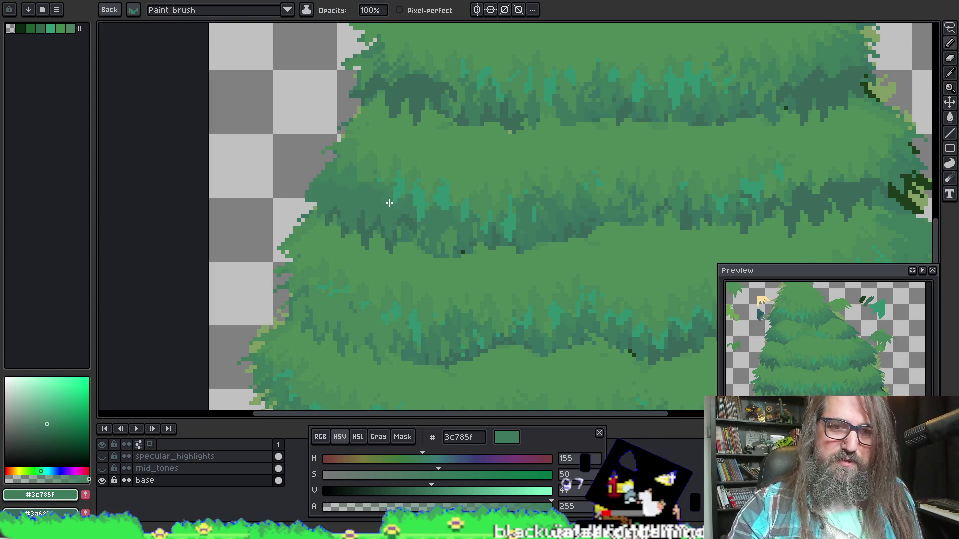
drag(624, 201, 527, 205)
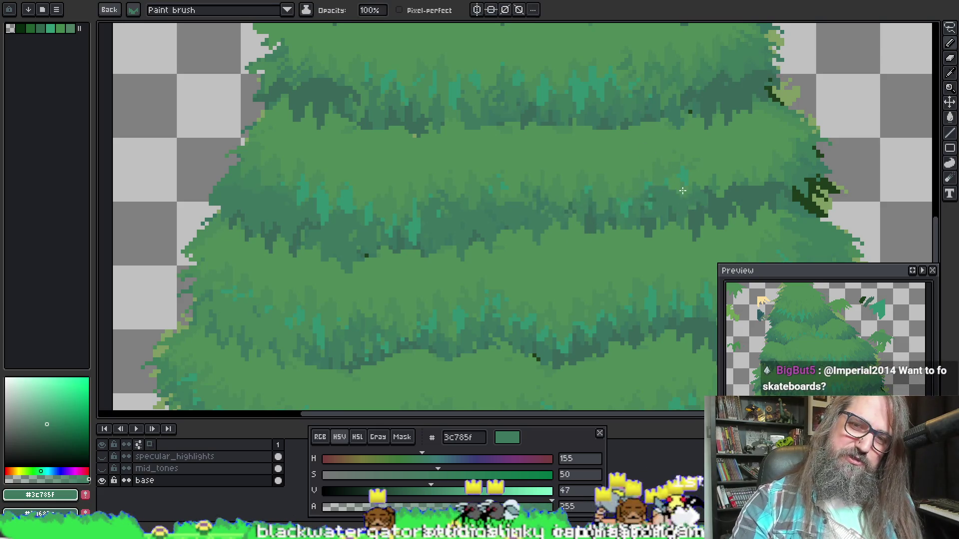
Re-pick darker green 3a685a and move along the tree's tiers.
alt+click(599, 205)
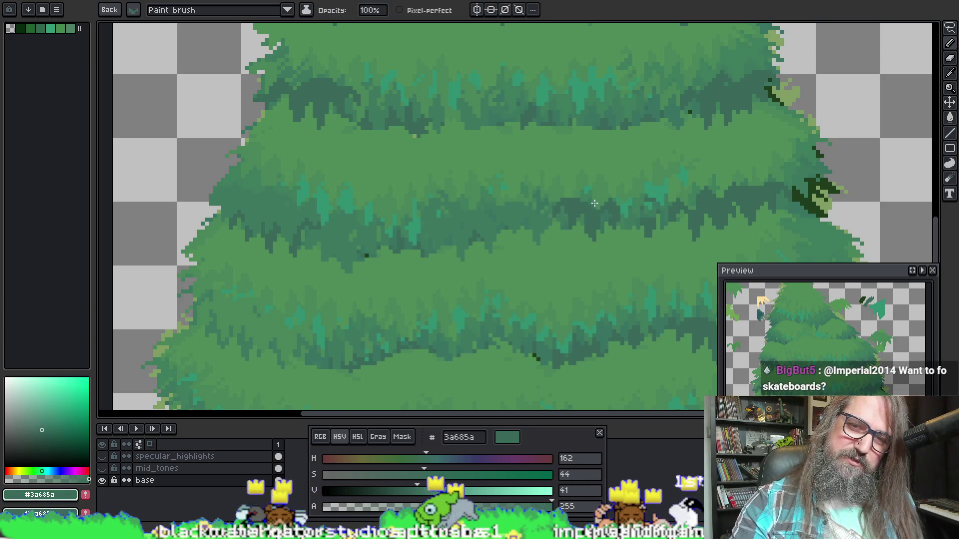
drag(699, 185, 593, 184)
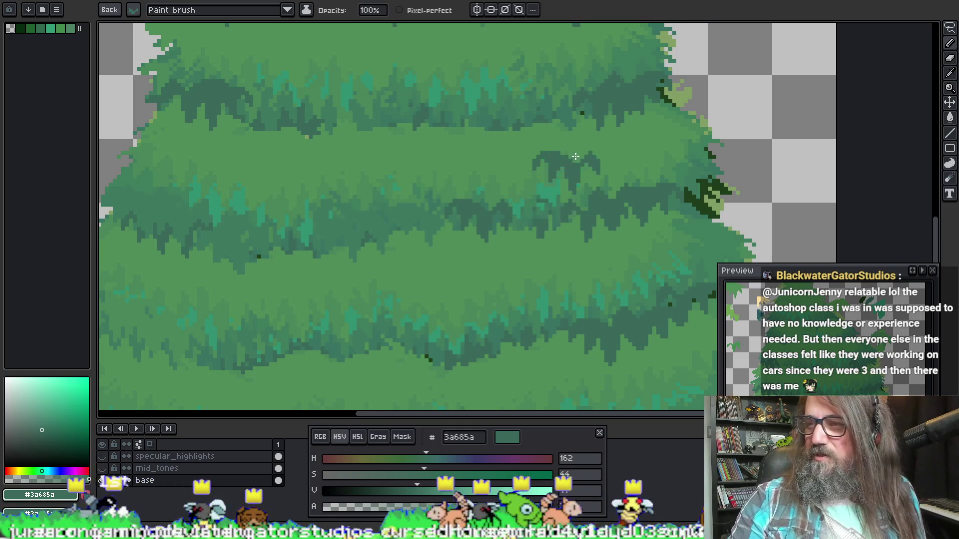
key(space)
drag(509, 198, 438, 208)
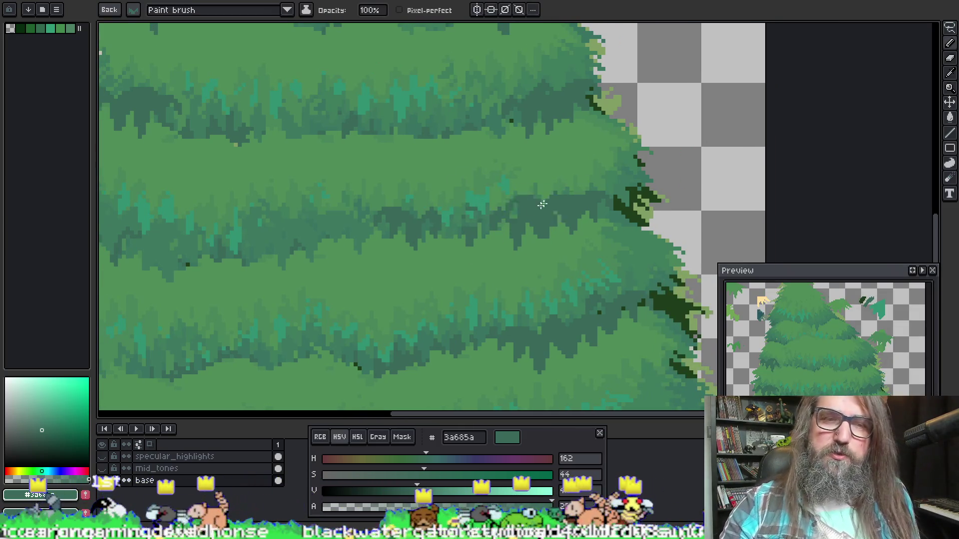
key(alt)
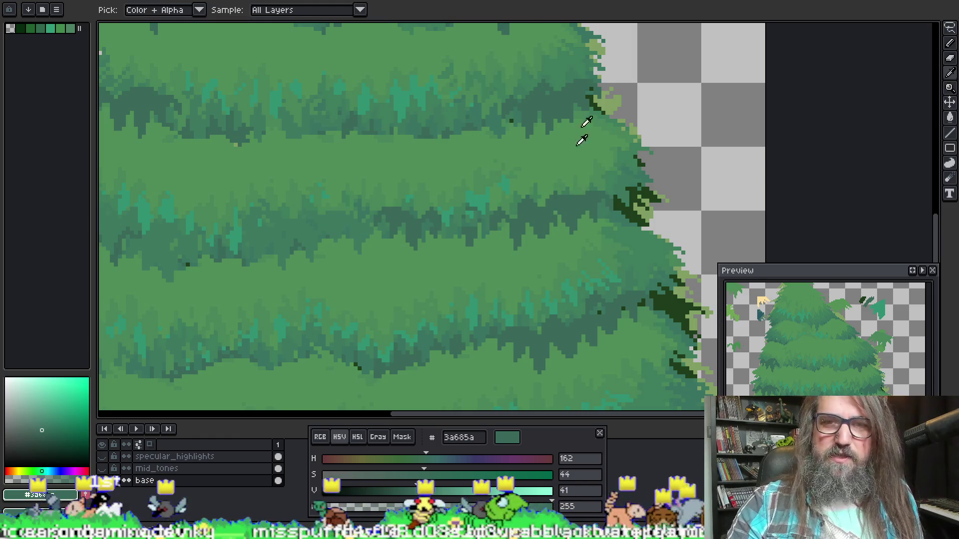
Stamp a dark foliage clump on the pine's upper-left tier.
key(space)
mouse_move(492, 111)
mouse_down()
mouse_move(461, 150)
mouse_move(369, 165)
mouse_up()
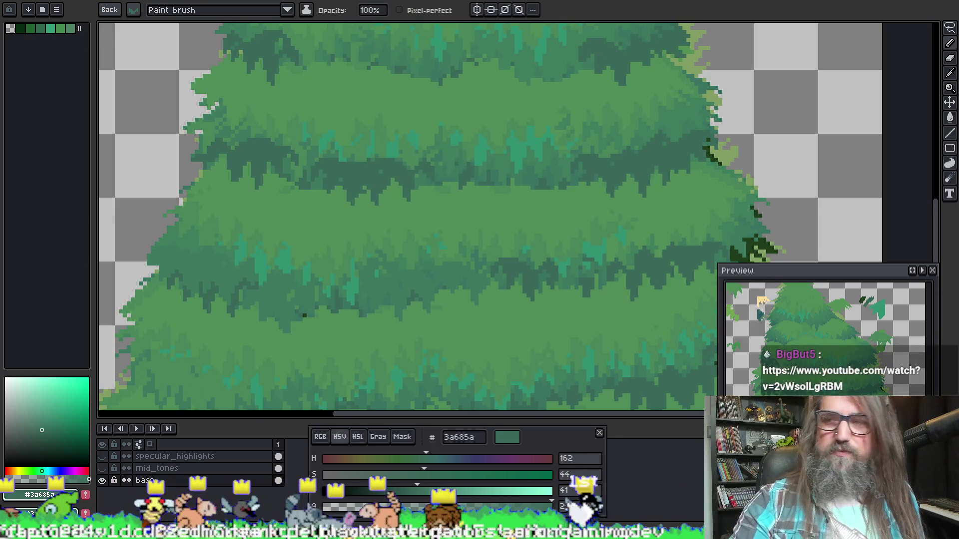
key(space)
mouse_move(458, 113)
mouse_down()
mouse_move(486, 189)
mouse_move(443, 208)
mouse_move(486, 165)
mouse_move(482, 148)
mouse_move(447, 131)
mouse_move(488, 141)
mouse_move(486, 167)
mouse_move(428, 185)
mouse_move(439, 156)
mouse_move(454, 194)
mouse_move(495, 164)
mouse_move(525, 190)
mouse_move(531, 172)
mouse_move(572, 169)
mouse_up()
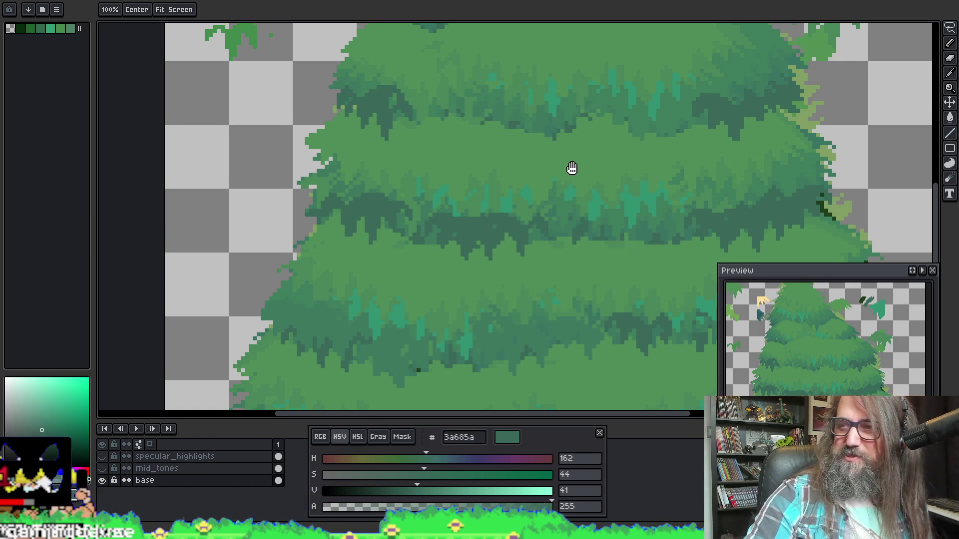
mouse_move(572, 168)
mouse_down()
mouse_move(542, 155)
mouse_move(508, 68)
mouse_move(486, 187)
mouse_up()
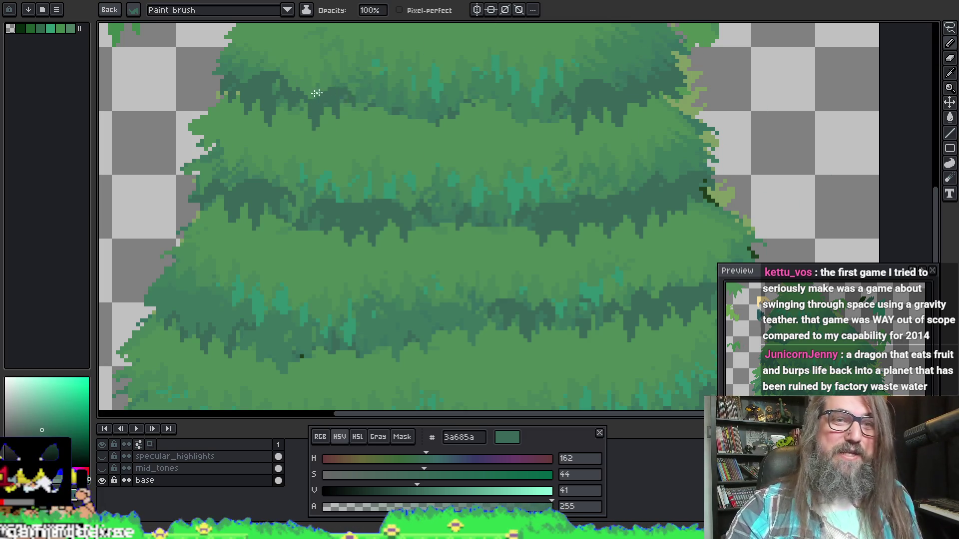
drag(482, 102, 456, 357)
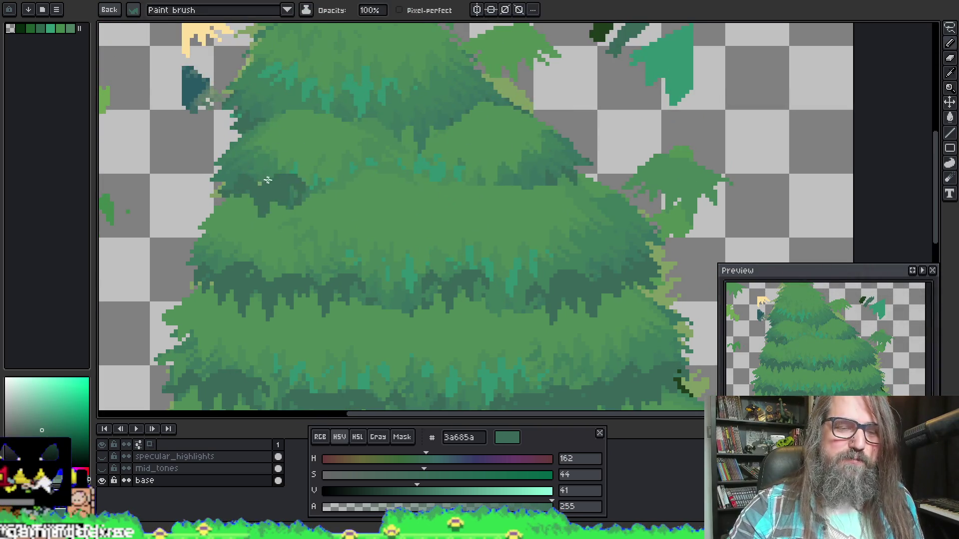
click(324, 184)
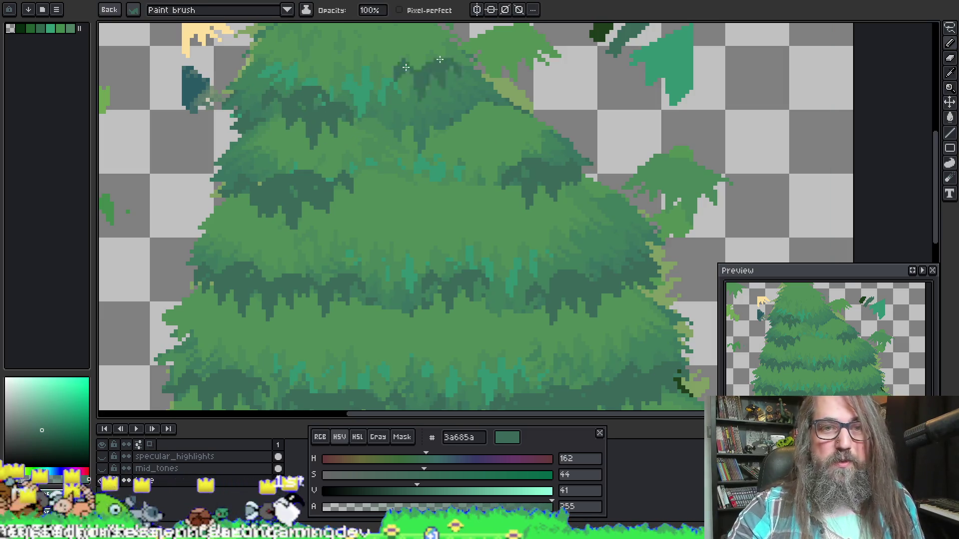
Bring the wider lower tiers into view and pick mid-green 407d5d from the tree.
key(space)
drag(472, 148, 507, 107)
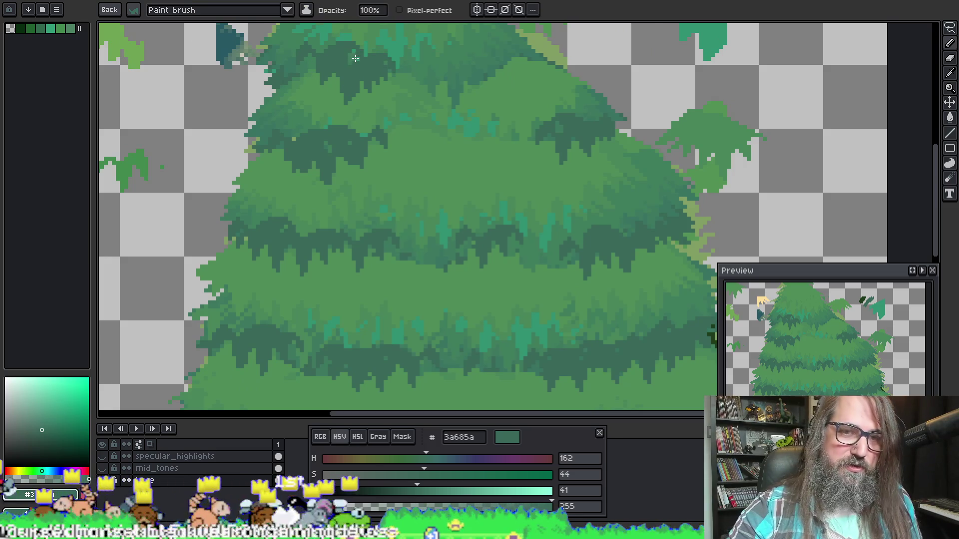
key(space)
mouse_move(401, 64)
mouse_down()
mouse_move(475, 103)
mouse_move(496, 95)
mouse_up()
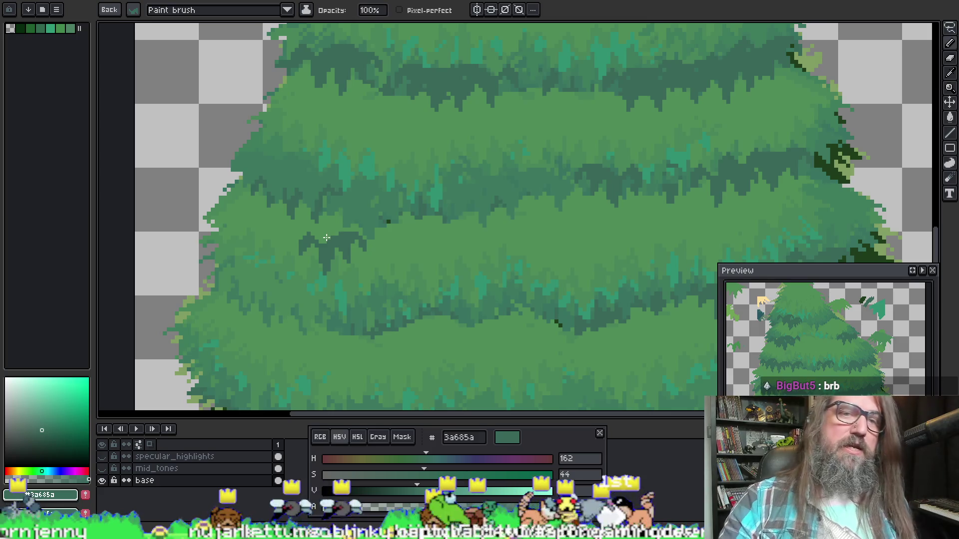
alt+click(274, 145)
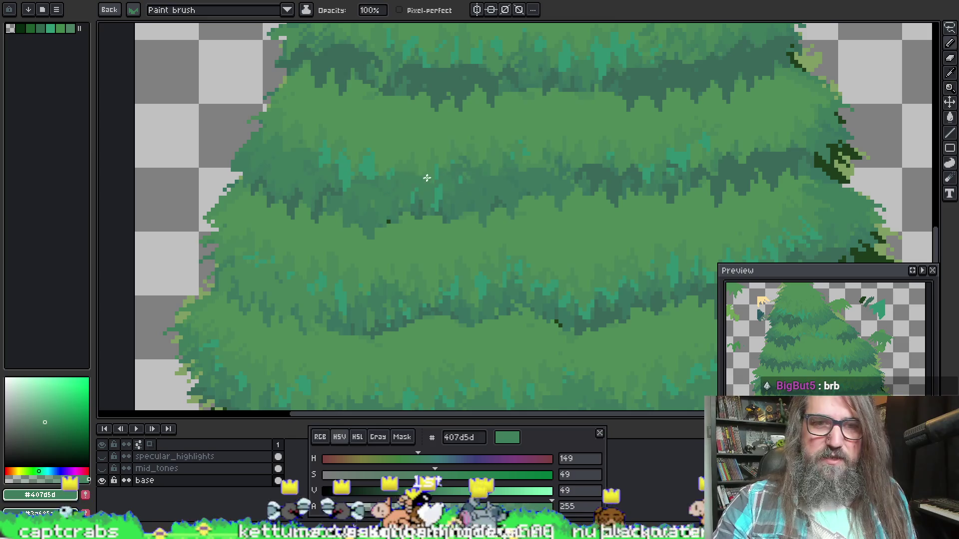
mouse_move(712, 217)
mouse_down()
mouse_move(519, 144)
mouse_move(664, 128)
mouse_move(465, 196)
mouse_move(595, 197)
mouse_move(535, 192)
mouse_up()
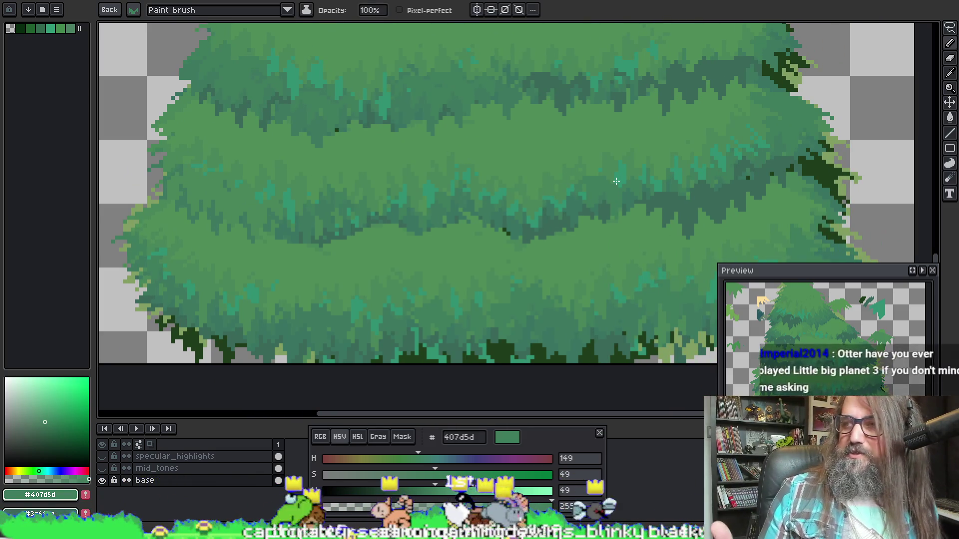
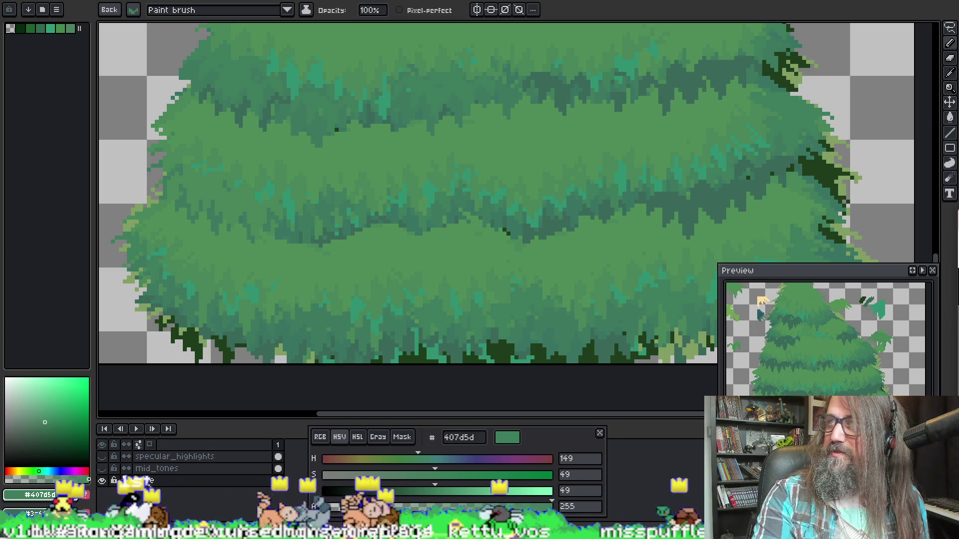
Bring the browser forward and maximise the YouTube 'Skateboards' video window.
key(alt+Tab)
double_click(259, 60)
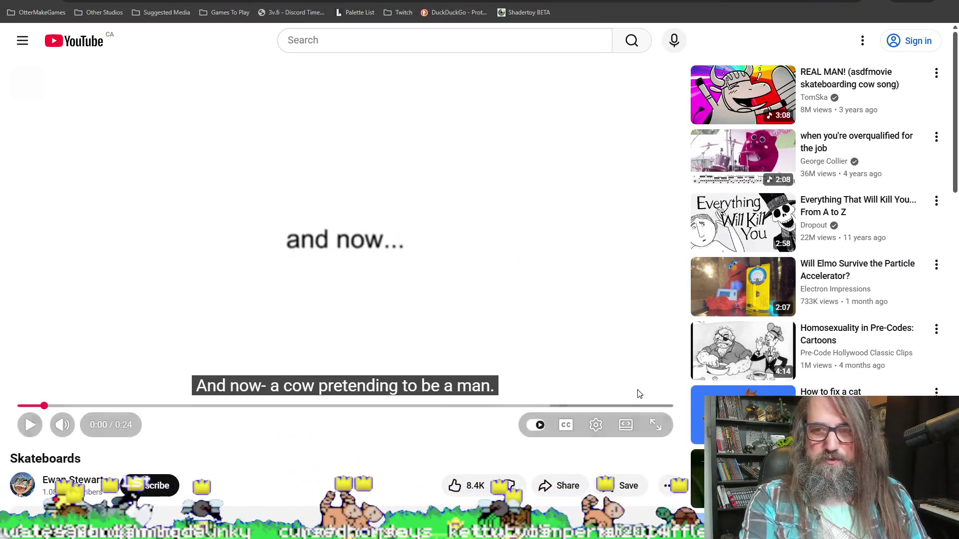
Watch the Skateboards video in full screen, then leave full-screen playback.
click(656, 425)
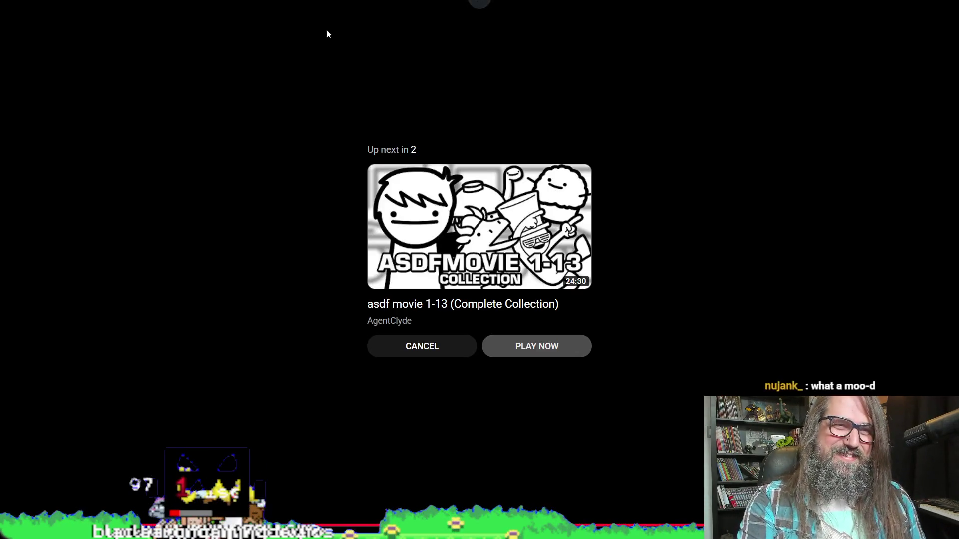
key(Escape)
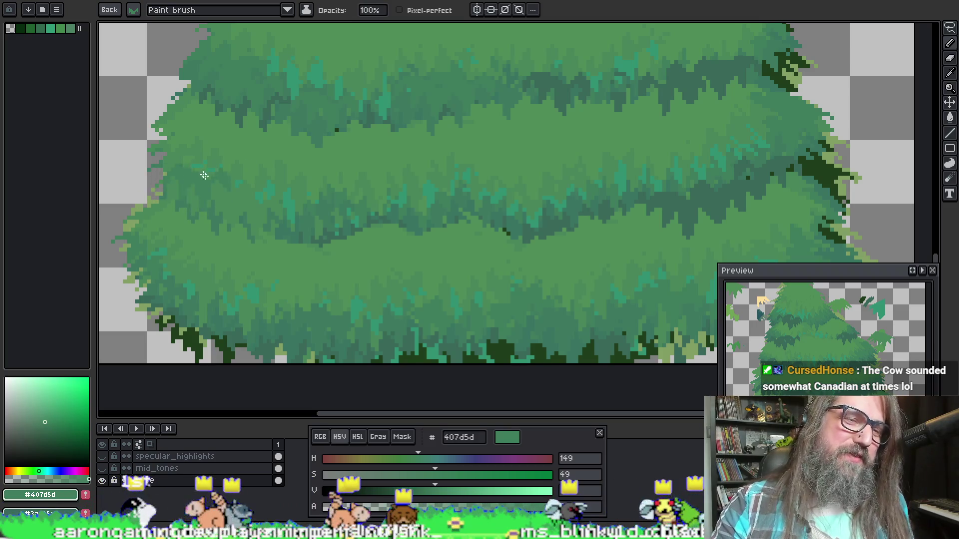
Eyedrop the mid green #48865a from the tree's foliage and return to the Paint brush.
scroll(269, 110, up, 3)
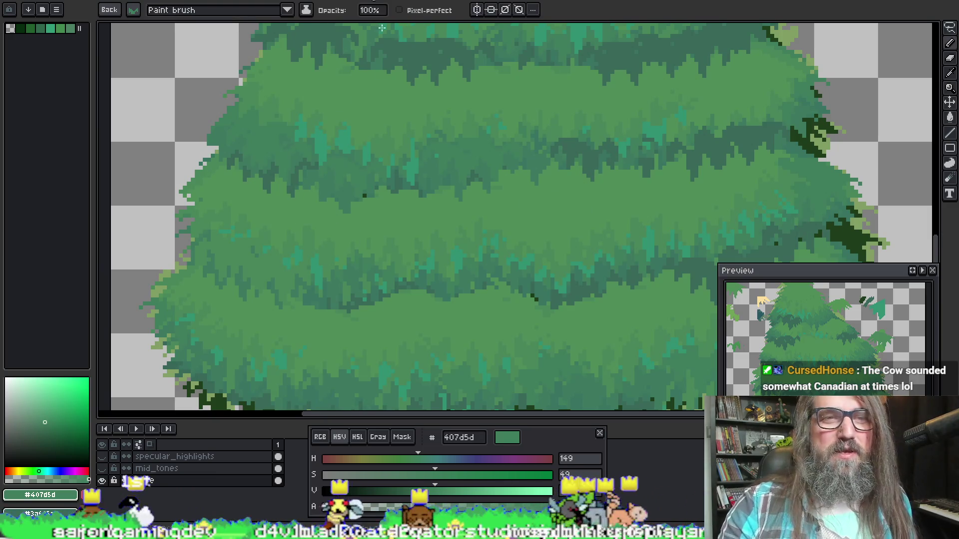
scroll(468, 242, up, 3)
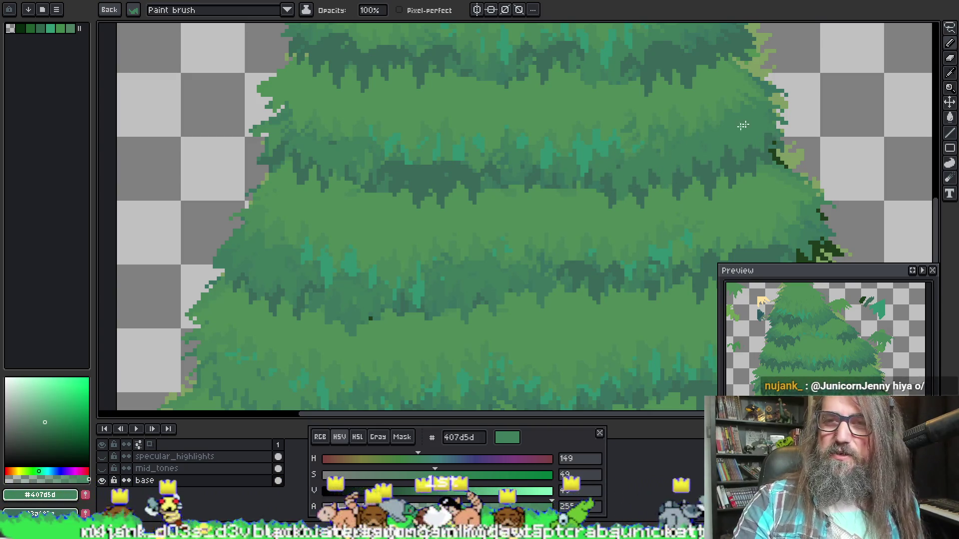
alt+click(727, 107)
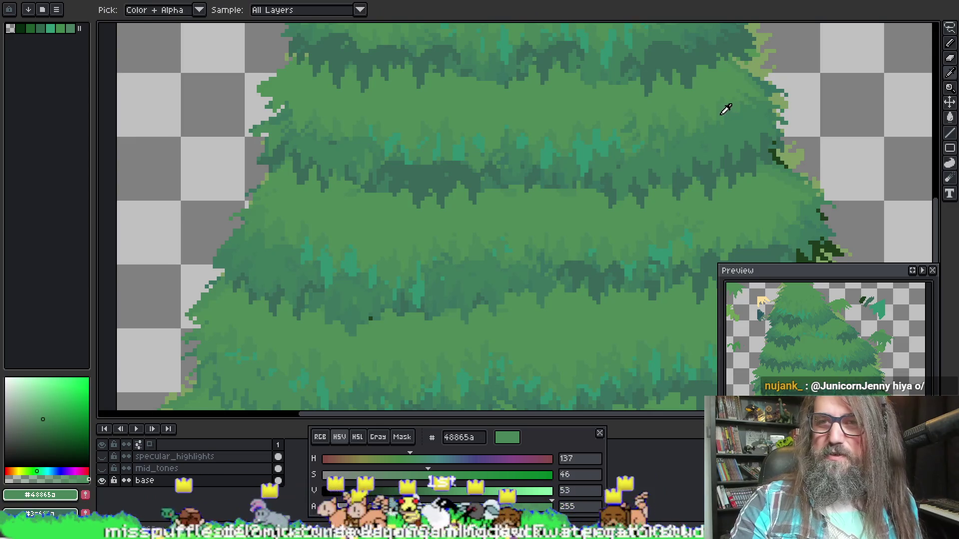
alt+click(727, 100)
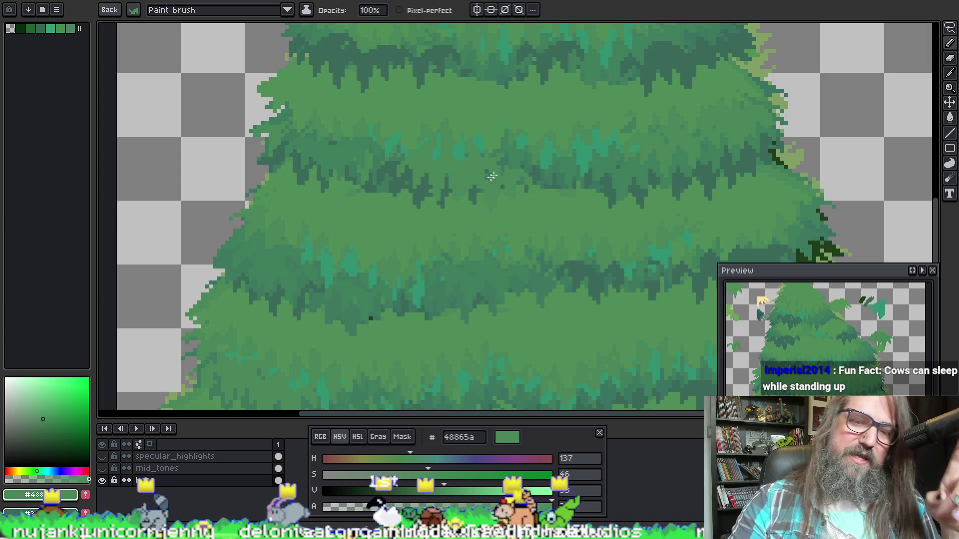
key(i)
key(b)
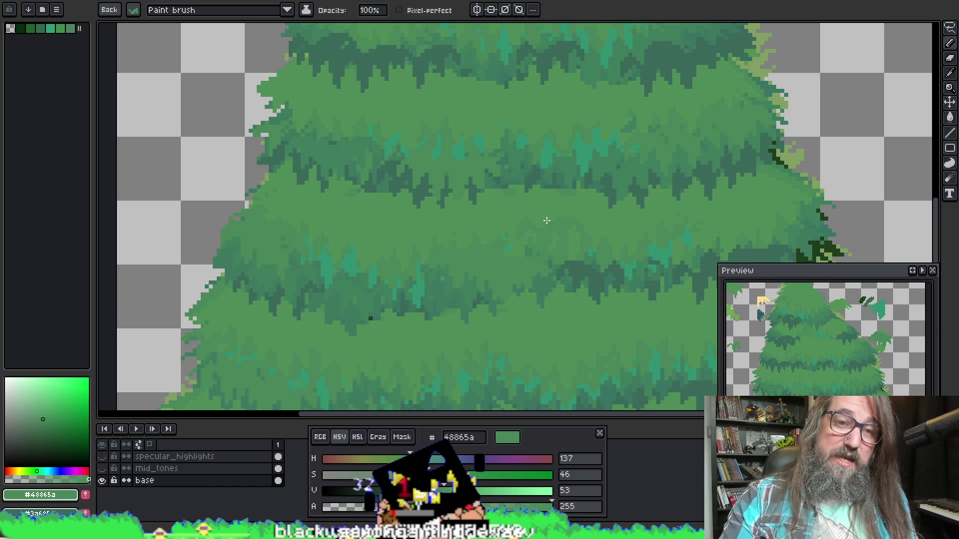
Sample green #4e8c57 and brush over the pale pixels on the tree's right edge.
key(i)
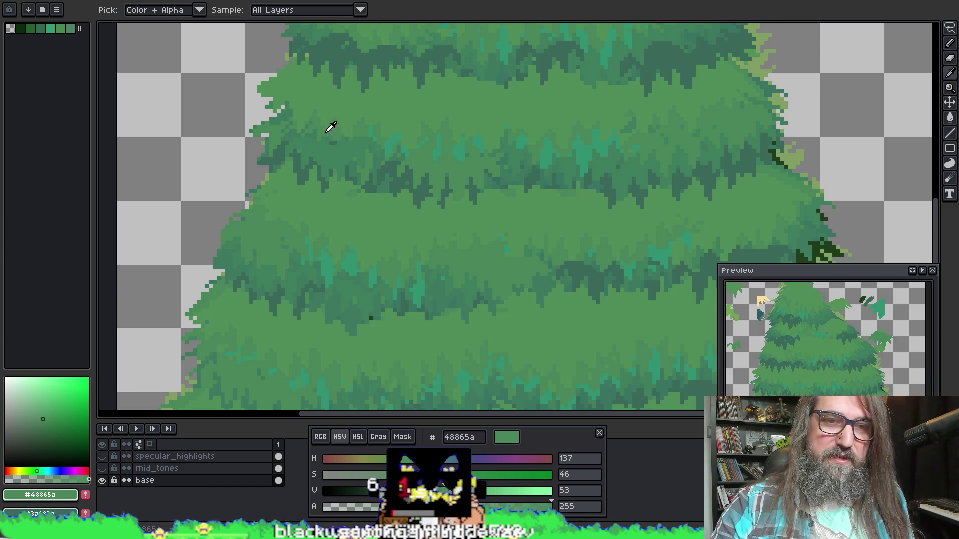
key(b)
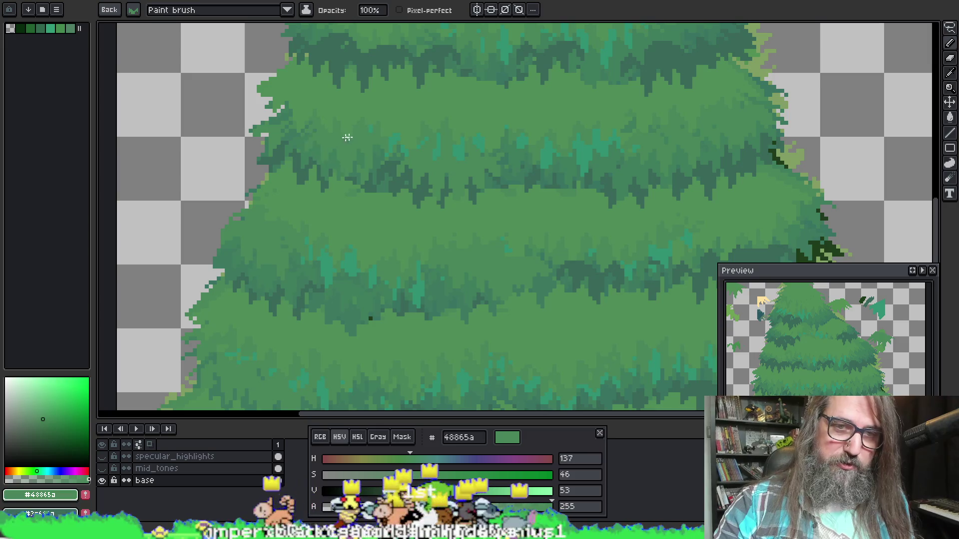
scroll(721, 56, up, 2)
scroll(721, 56, right, 2)
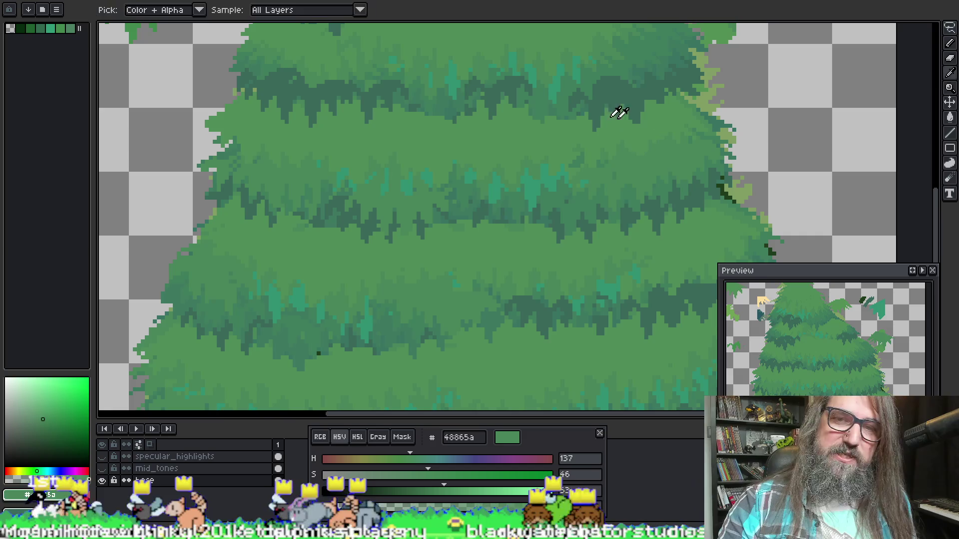
alt+click(625, 116)
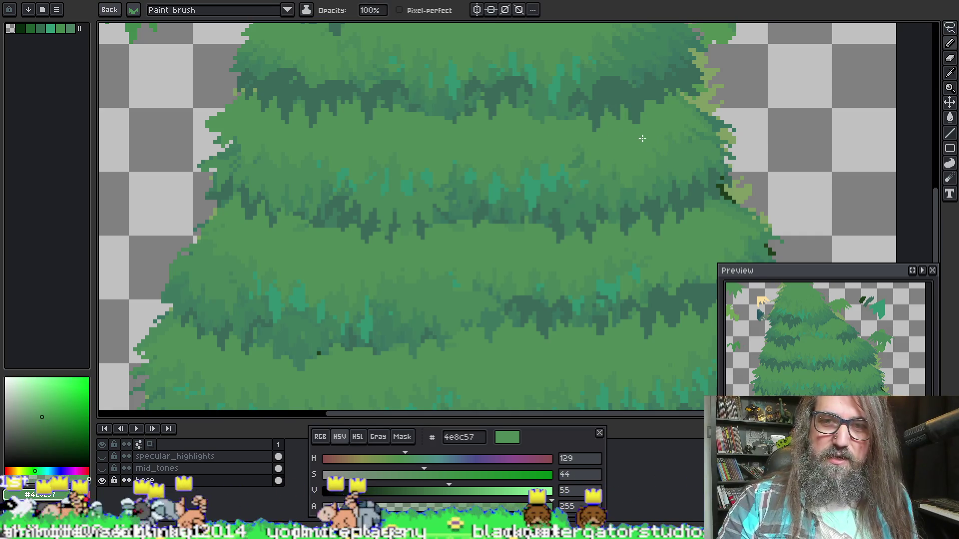
drag(672, 124, 707, 102)
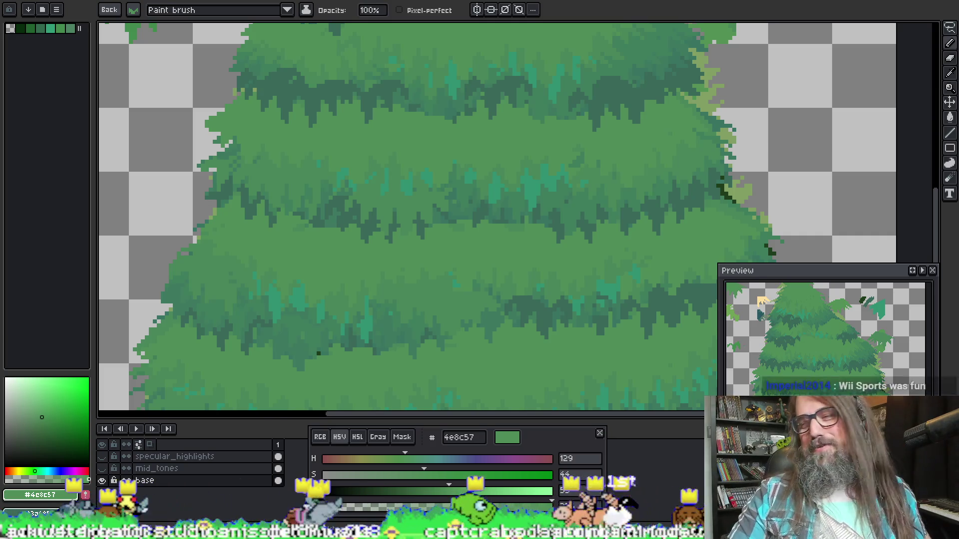
Stamp leaf clusters on the empty canvas beside the tree, undoing the last stroke.
drag(112, 90, 145, 54)
mouse_move(247, 146)
mouse_down()
mouse_move(403, 203)
mouse_move(420, 226)
mouse_up()
drag(310, 247, 325, 219)
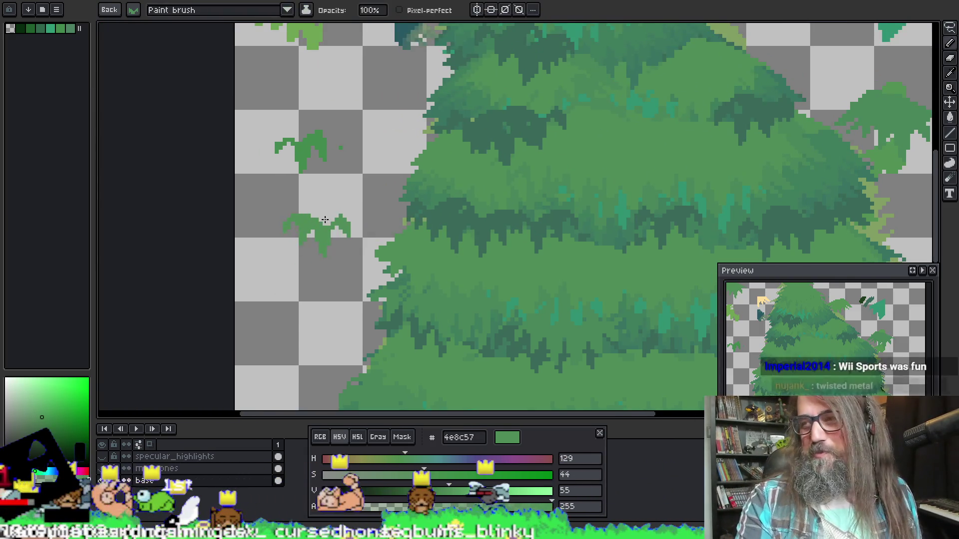
key(ctrl+z)
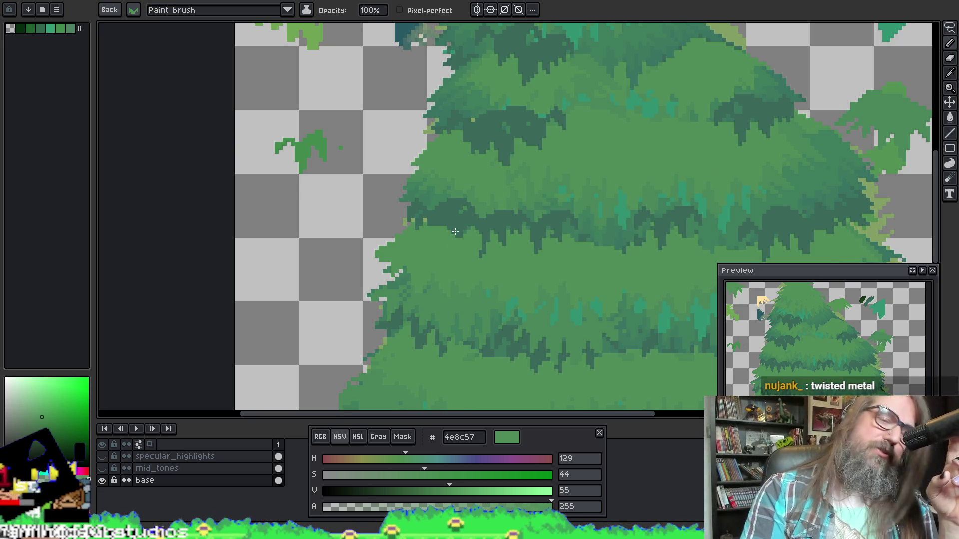
Switch to the forest scene document.
drag(396, 53, 406, 122)
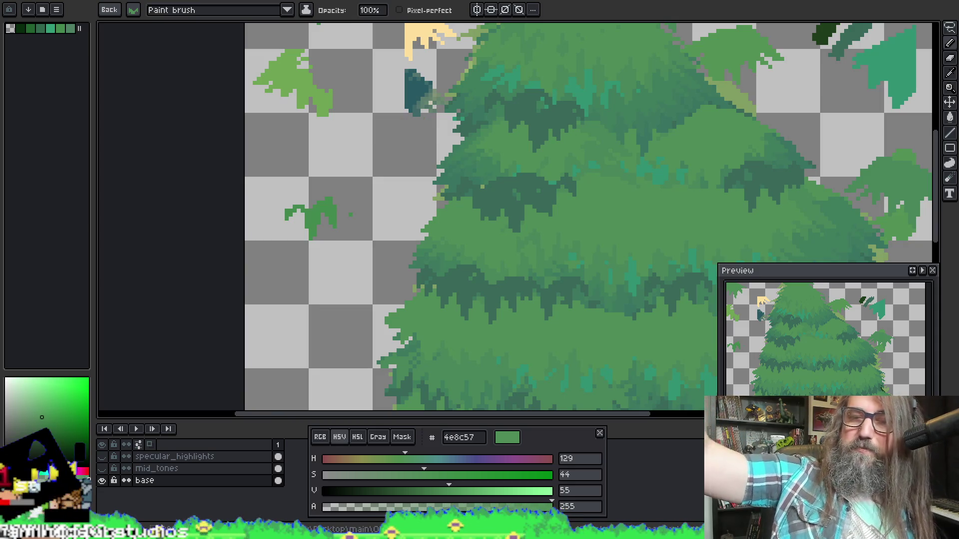
drag(564, 132, 433, 164)
click(191, 1)
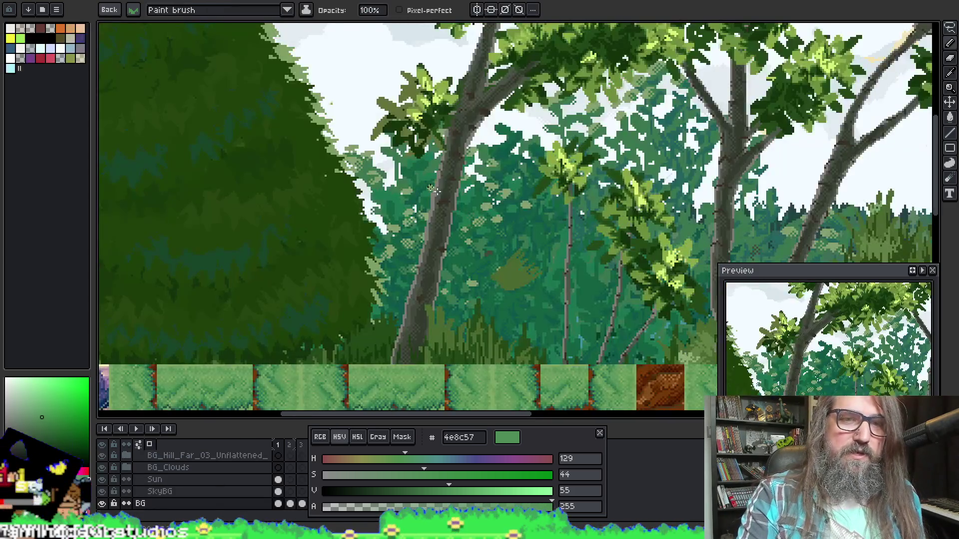
Switch to the Move tool and toggle automatic layer picking on, then off again.
scroll(482, 347, down, 3)
scroll(501, 286, up, 3)
mouse_move(501, 286)
mouse_down()
mouse_move(356, 301)
mouse_move(356, 333)
mouse_up()
scroll(188, 491, up, 2)
key(b)
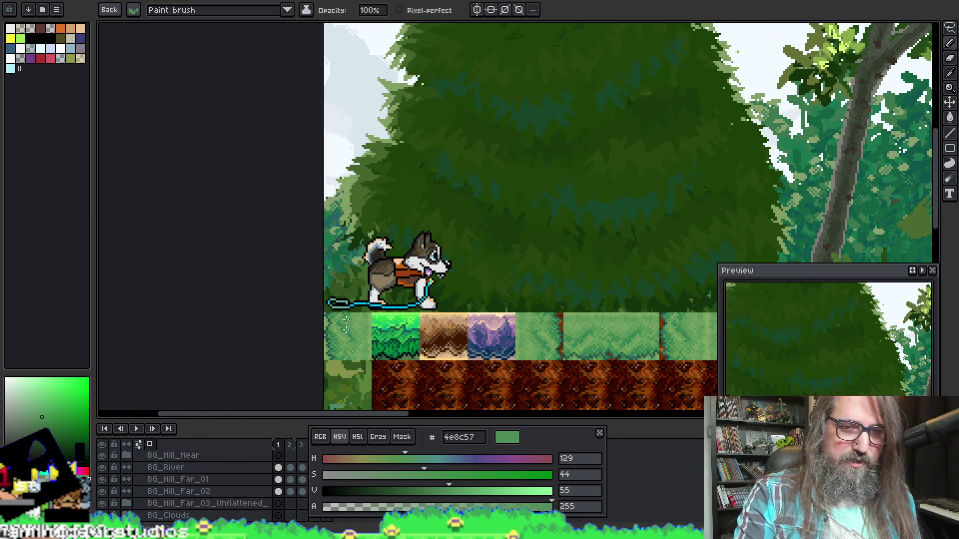
key(v)
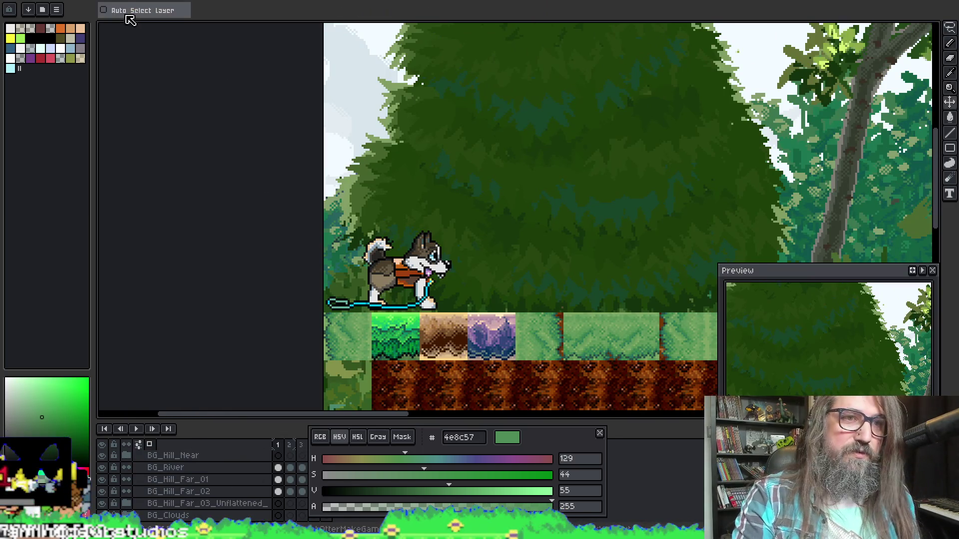
scroll(535, 336, down, 3)
scroll(535, 336, right, 3)
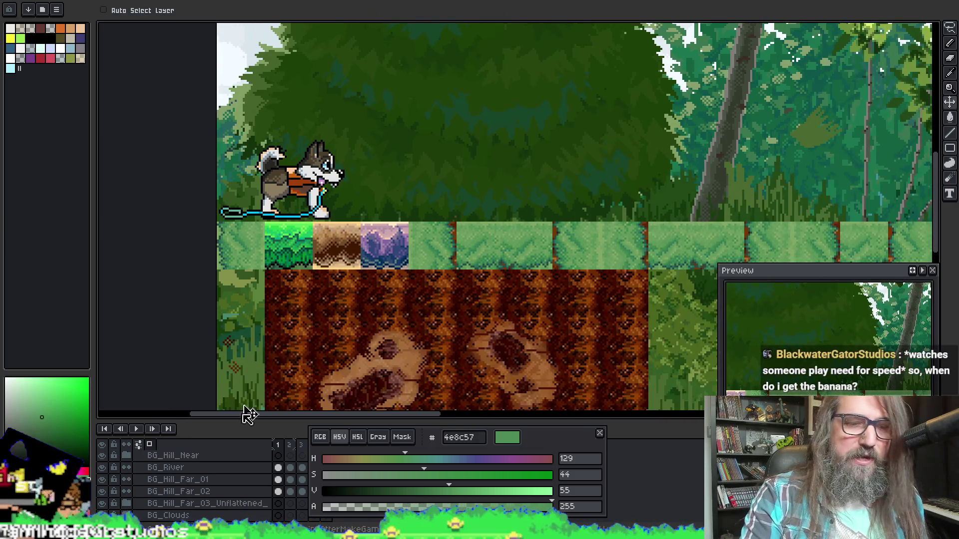
scroll(231, 477, down, 2)
scroll(231, 477, up, 5)
scroll(544, 272, down, 3)
scroll(302, 205, up, 3)
scroll(302, 205, up, 2)
scroll(301, 205, left, 3)
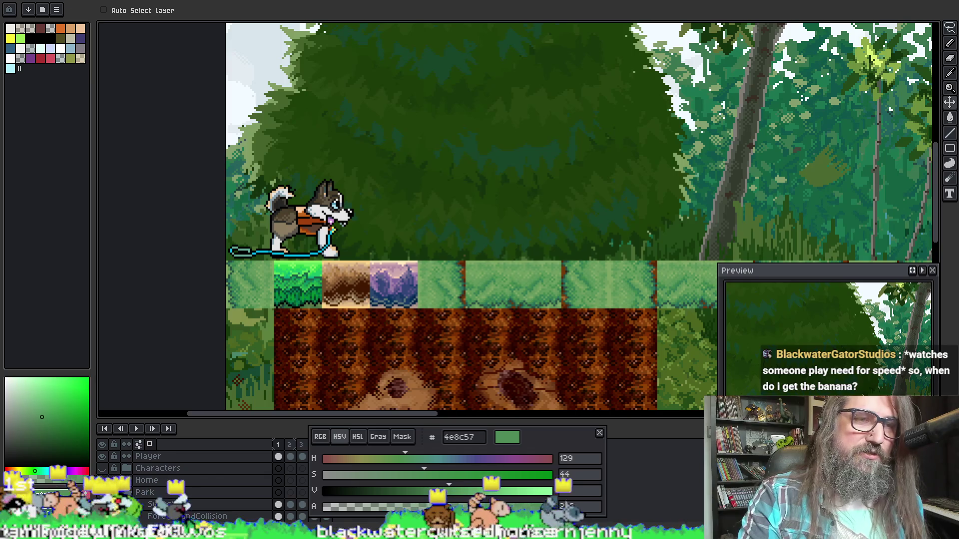
click(127, 15)
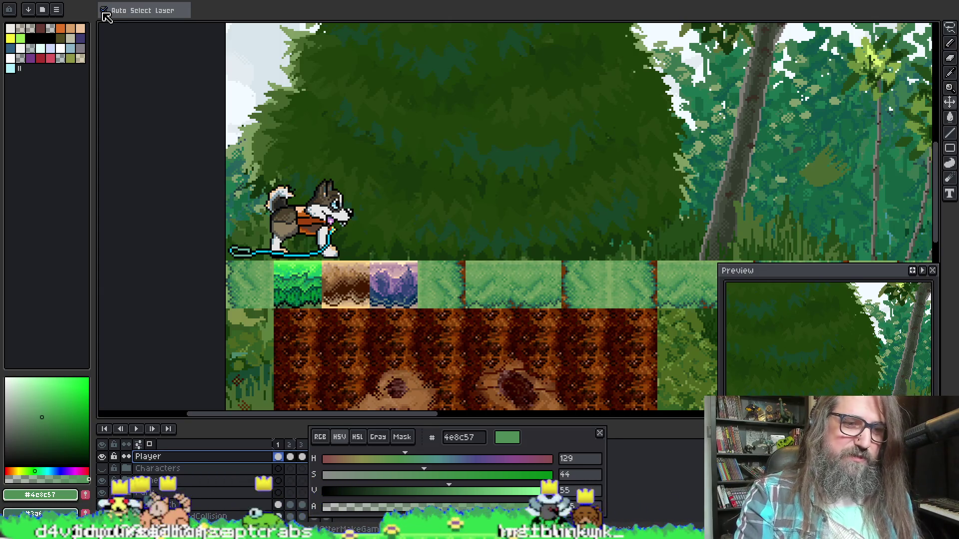
click(103, 10)
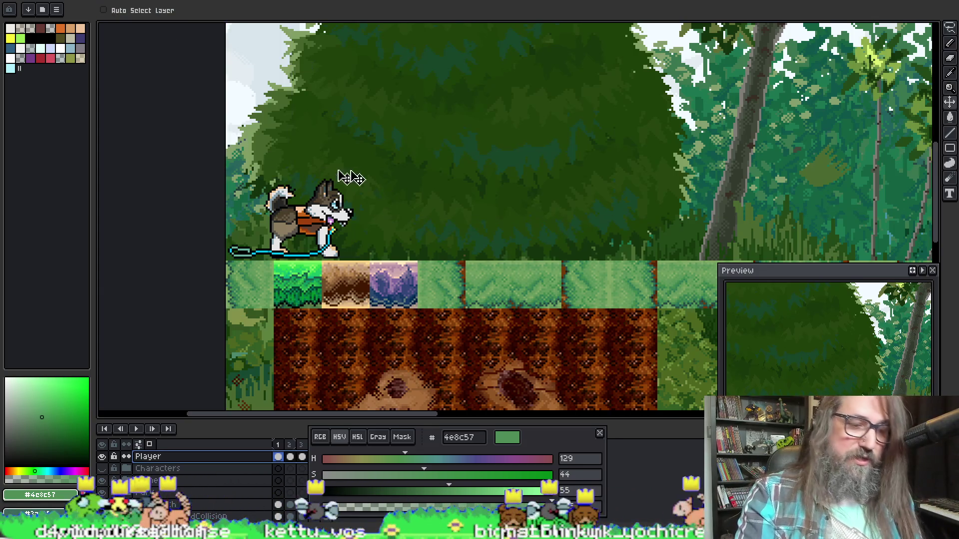
Turn a rectangular selection of the dog into a brush and stamp dogs across the scene.
key(m)
drag(380, 154, 229, 257)
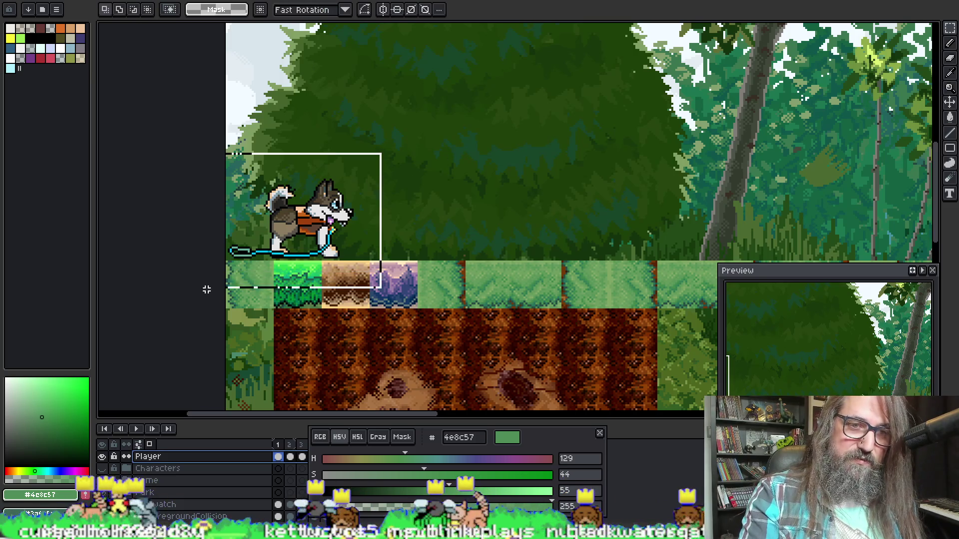
click(498, 241)
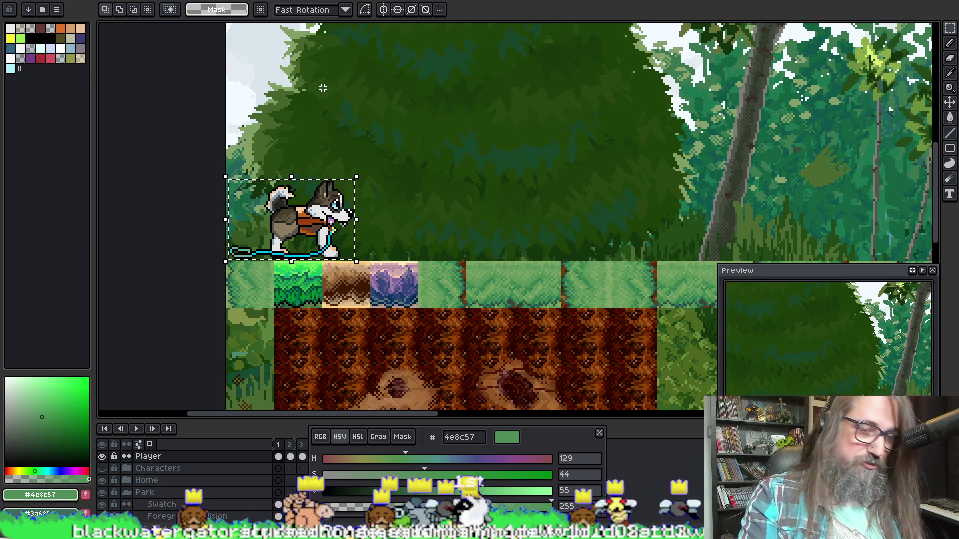
key(ctrl+b)
click(377, 125)
drag(466, 213, 579, 105)
mouse_move(677, 158)
mouse_down()
mouse_move(779, 100)
mouse_move(519, 170)
mouse_move(349, 229)
mouse_move(464, 265)
mouse_move(309, 110)
mouse_move(235, 125)
mouse_move(650, 160)
mouse_move(353, 246)
mouse_move(160, 250)
mouse_move(300, 227)
mouse_move(694, 208)
mouse_move(624, 129)
mouse_move(779, 214)
mouse_move(490, 35)
mouse_move(602, 173)
mouse_move(450, 235)
mouse_up()
Undo the stretched black stamp and extra dogs, save the scene, and return to the tree.
key(v)
mouse_move(589, 215)
mouse_down()
mouse_move(567, 279)
mouse_move(587, 200)
mouse_up()
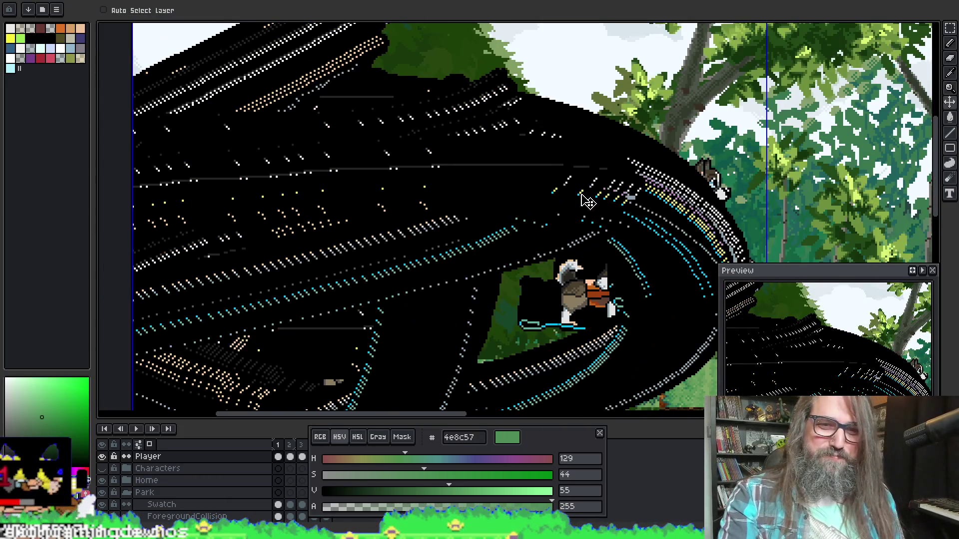
key(ctrl+z)
key(ctrl+z)
key(ctrl+z)
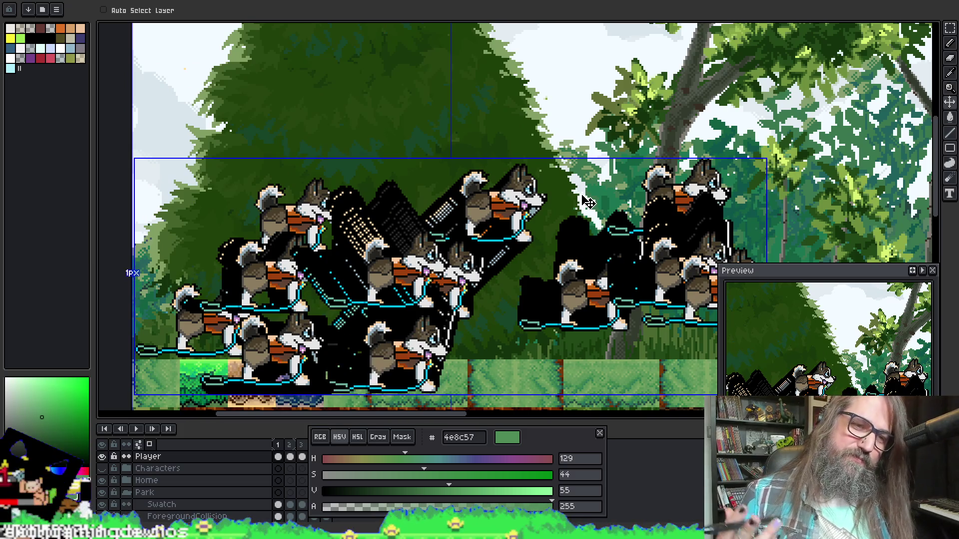
key(ctrl+z)
key(ctrl+z)
key(ctrl+z)
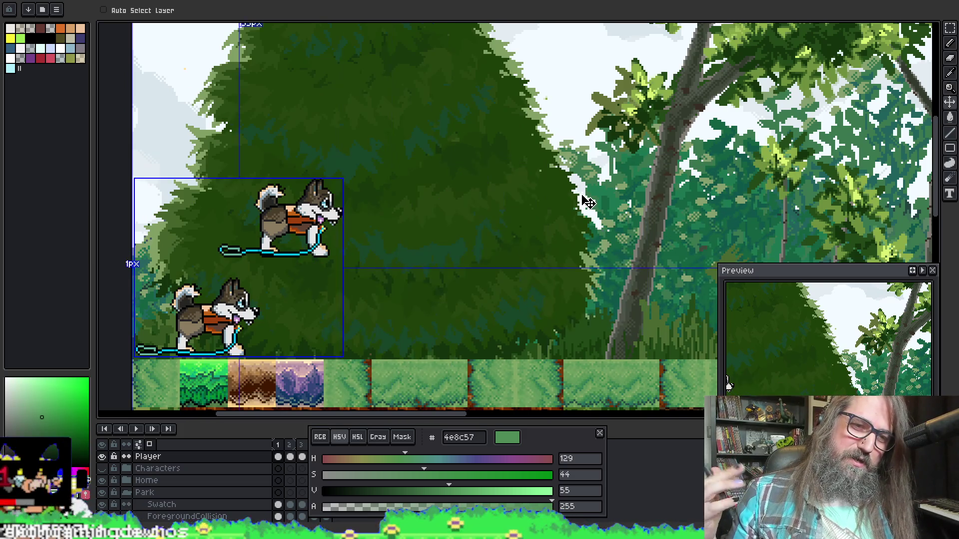
key(ctrl+z)
key(ctrl+s)
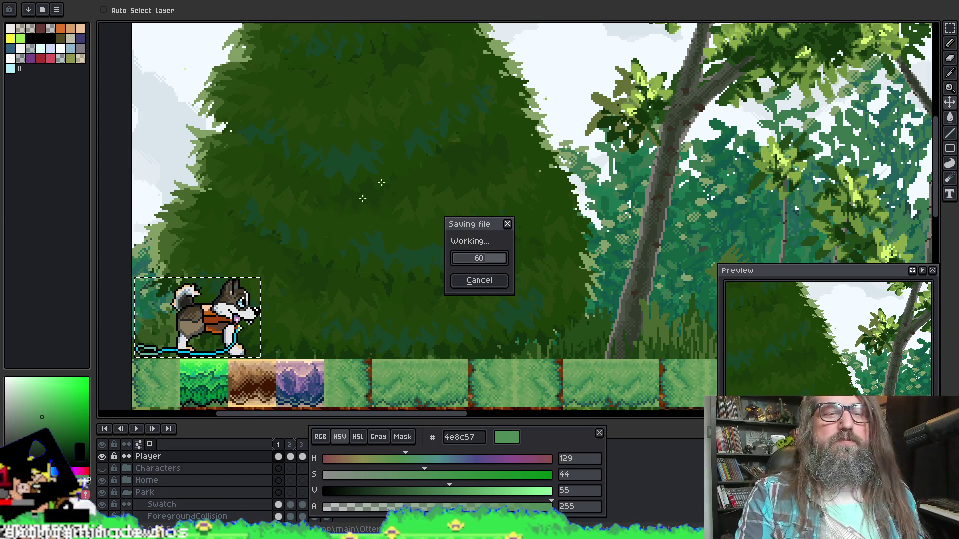
key(ctrl+Tab)
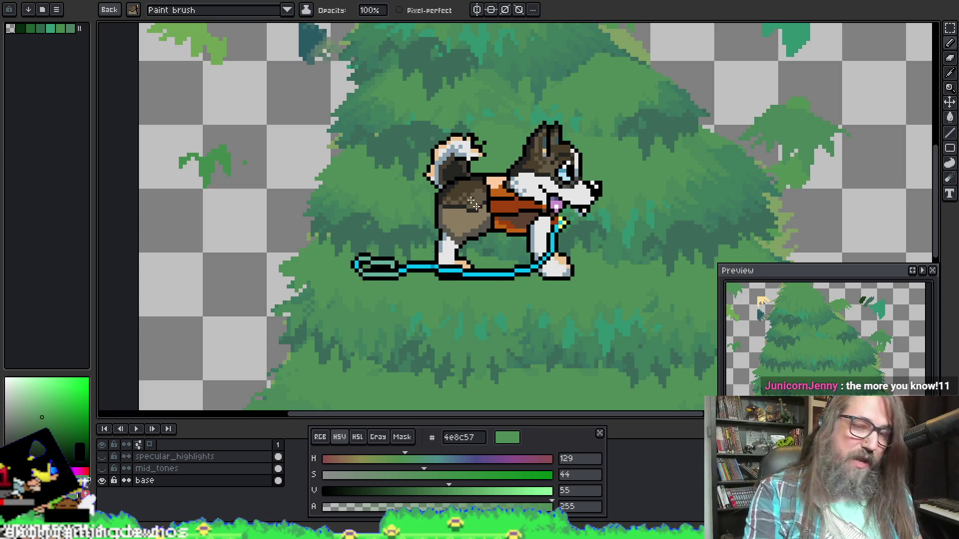
key(shift+h)
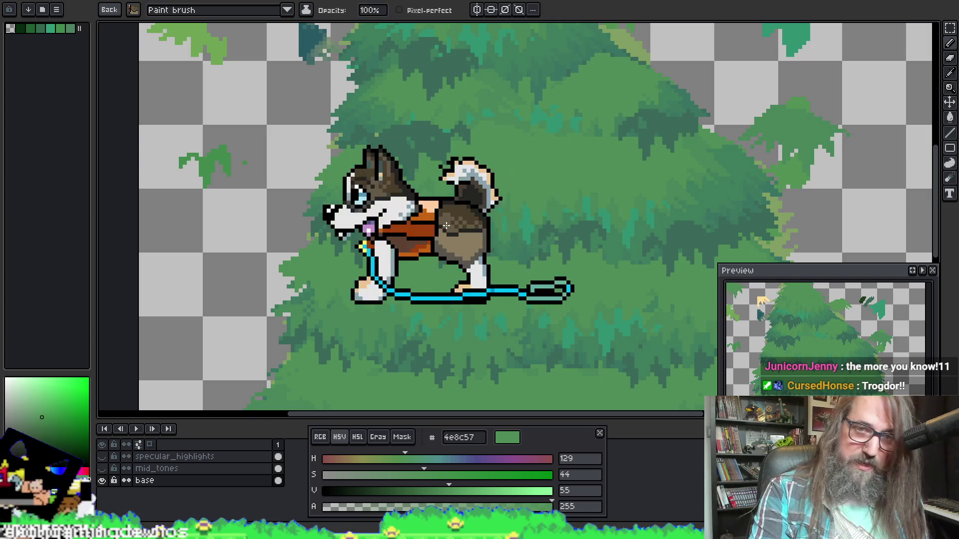
key(shift+h)
key(shift+r)
key(shift+alt+r)
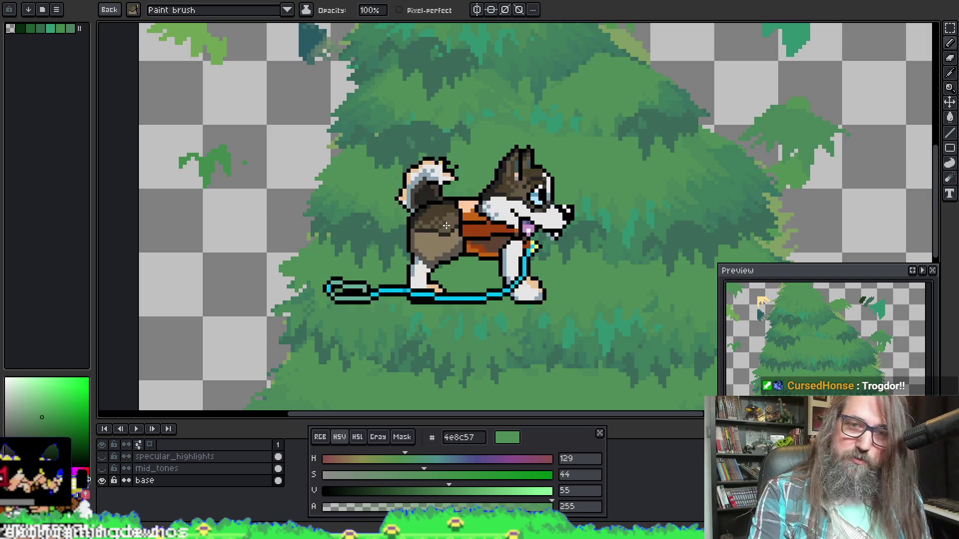
key(shift+r)
key(shift+r)
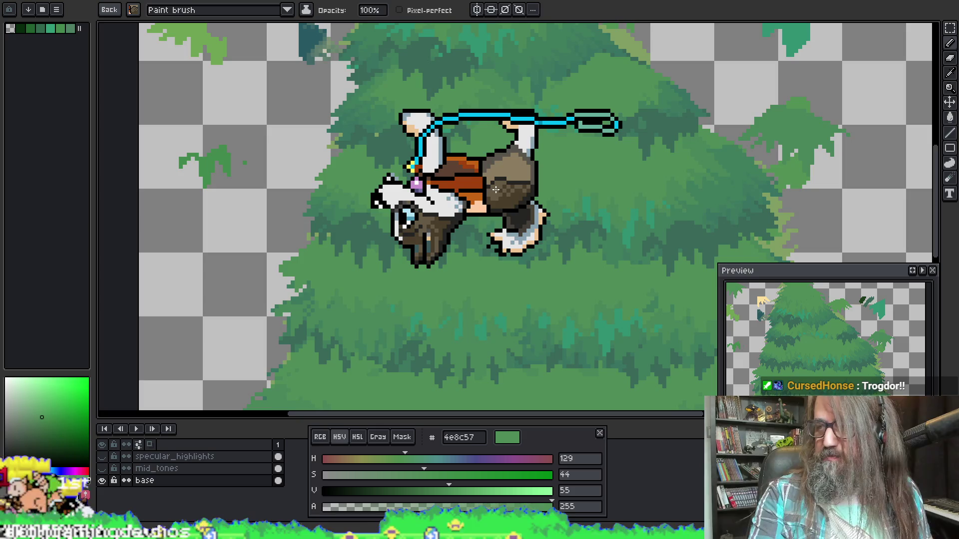
key(space)
mouse_move(529, 225)
mouse_down()
mouse_move(490, 285)
mouse_move(487, 171)
mouse_up()
key(space)
key(space)
mouse_move(436, 248)
mouse_down()
mouse_move(606, 158)
mouse_move(346, 111)
mouse_up()
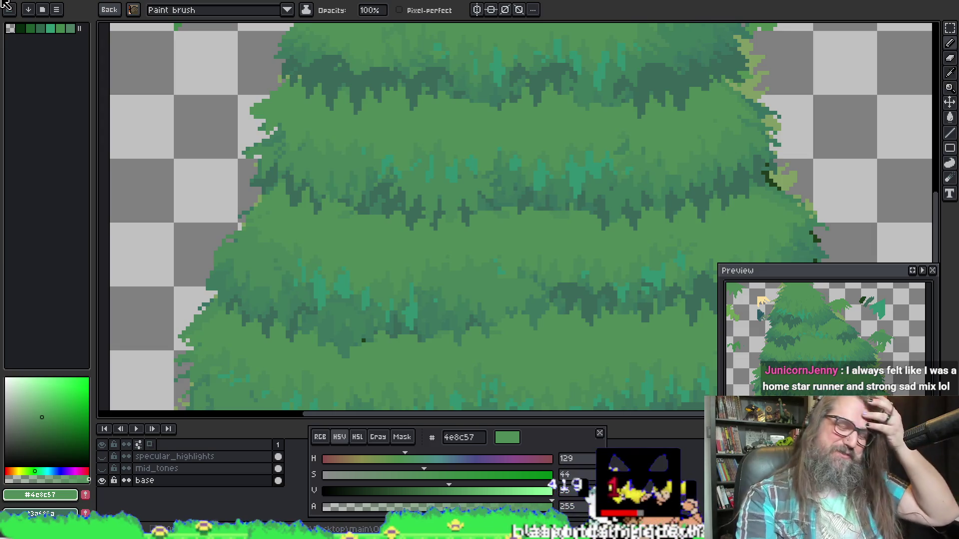
drag(438, 216, 420, 197)
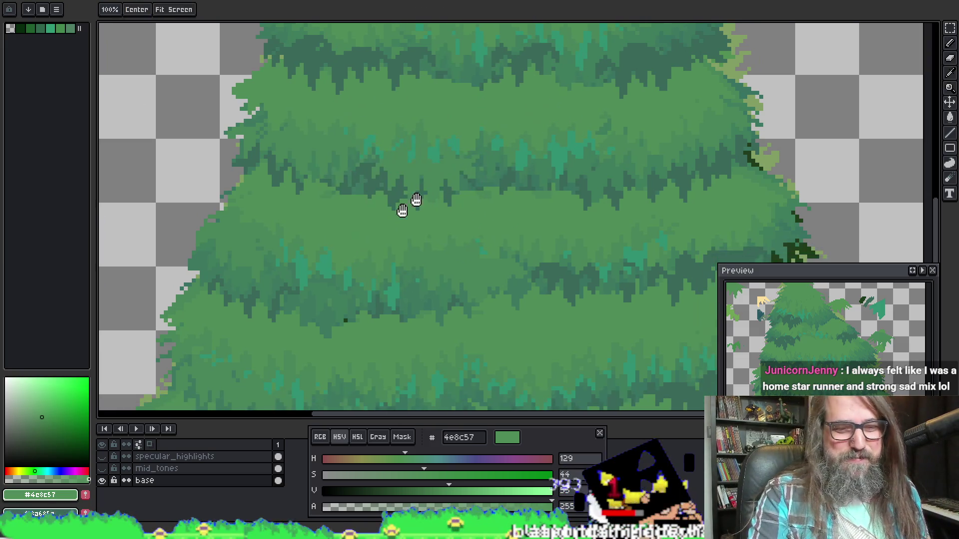
Capture the small green leaf on the canvas's left side as a custom brush.
mouse_move(381, 138)
mouse_down()
mouse_move(487, 238)
mouse_move(380, 227)
mouse_up()
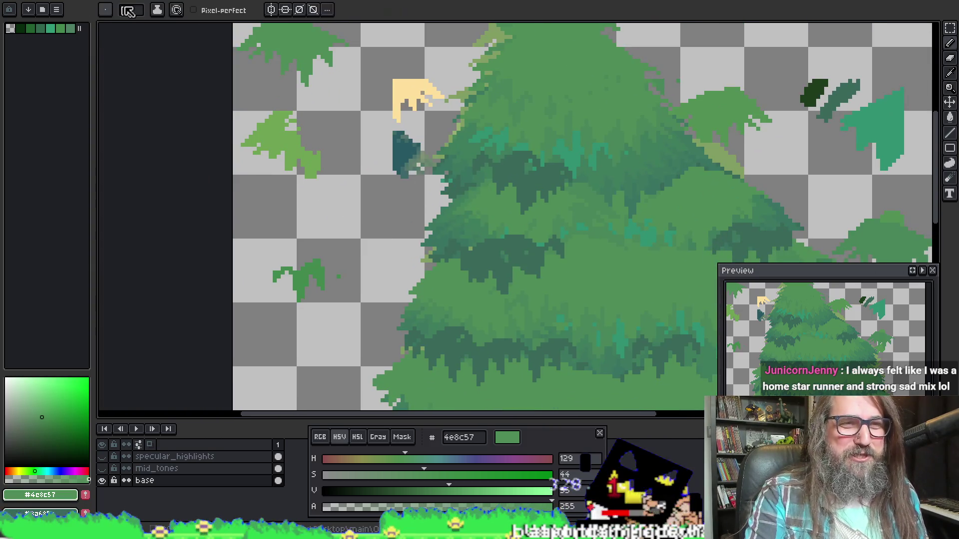
click(109, 10)
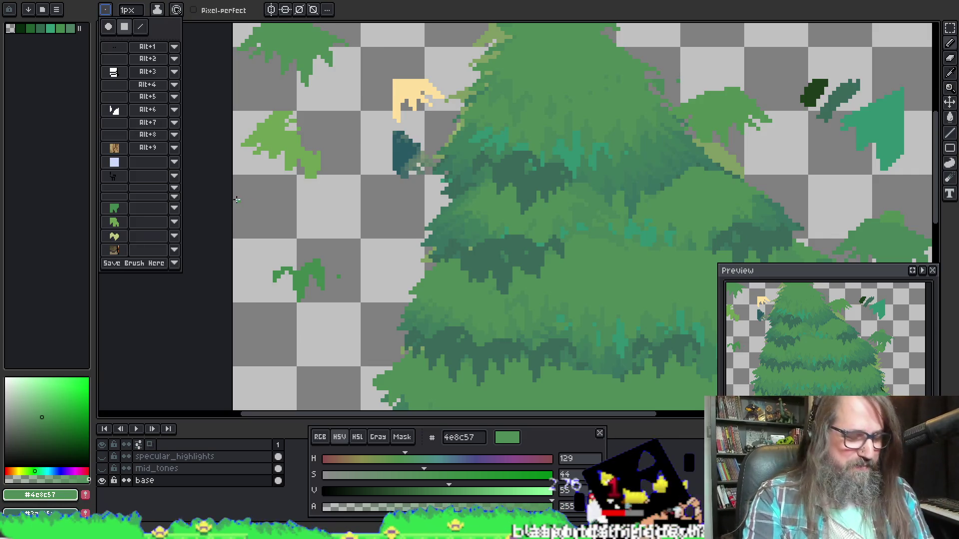
key(e)
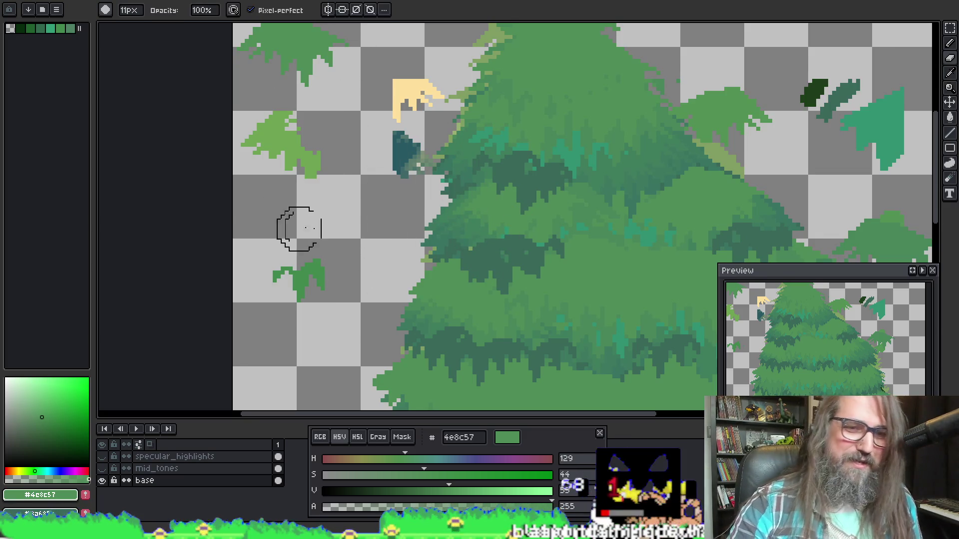
key(m)
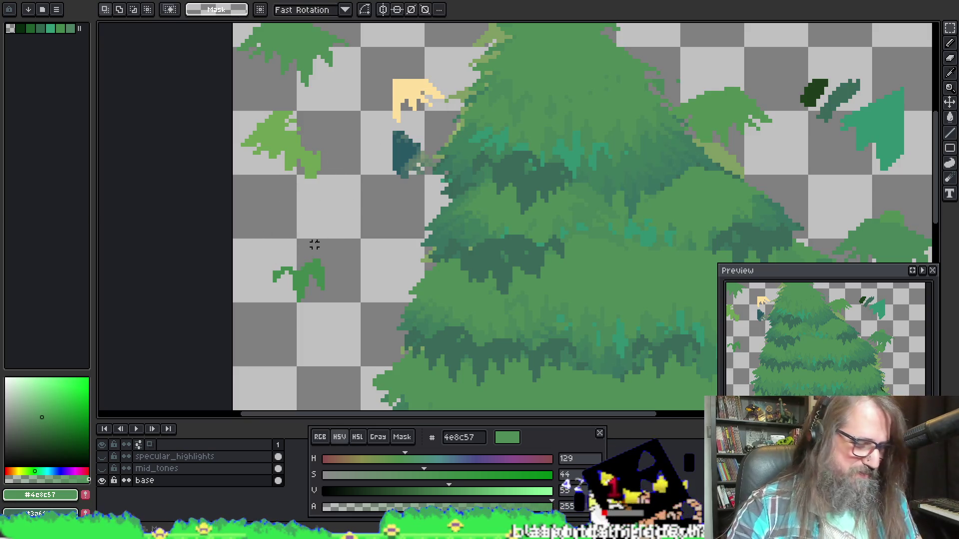
mouse_move(254, 241)
mouse_down()
mouse_move(323, 300)
mouse_move(354, 306)
mouse_up()
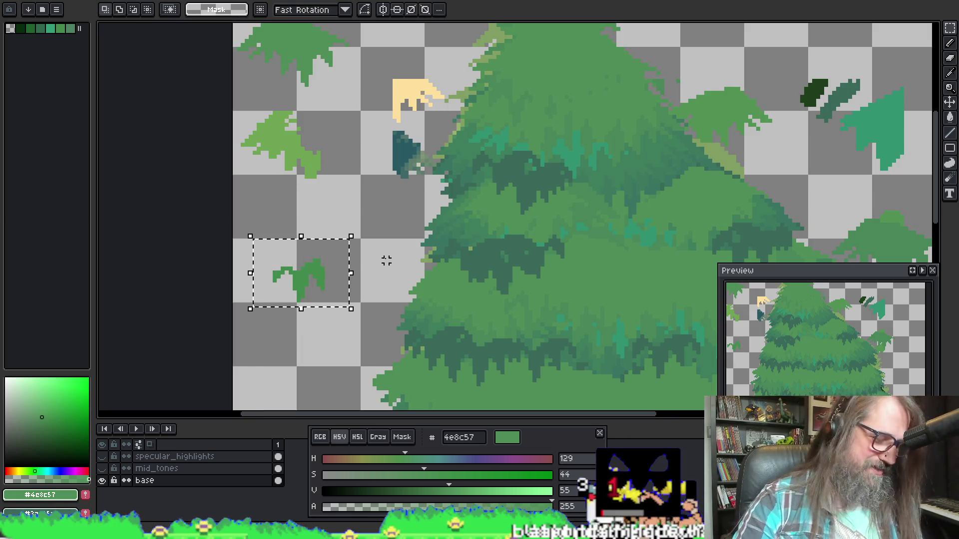
scroll(419, 160, down, 5)
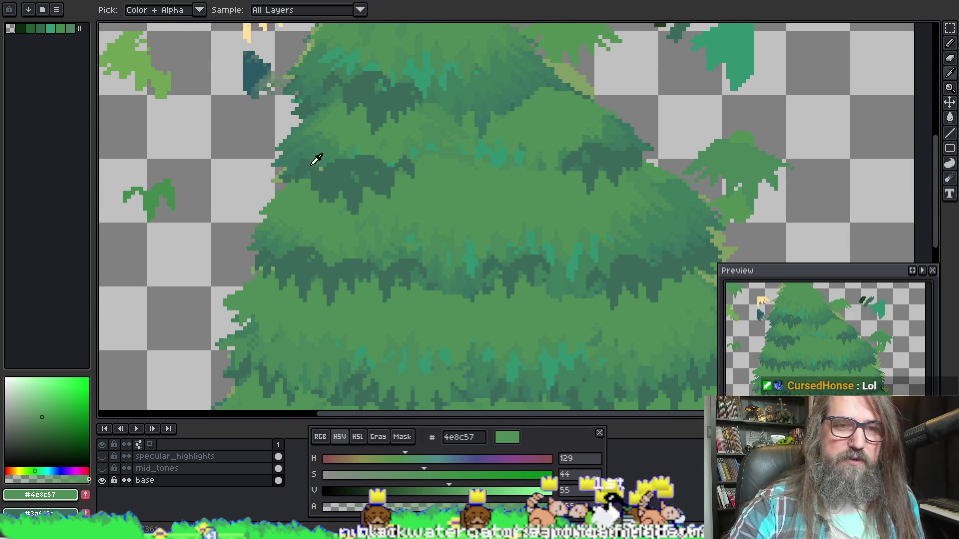
Sample the darker green 3c785f and paint leaves onto the upper canopy.
alt+click(295, 157)
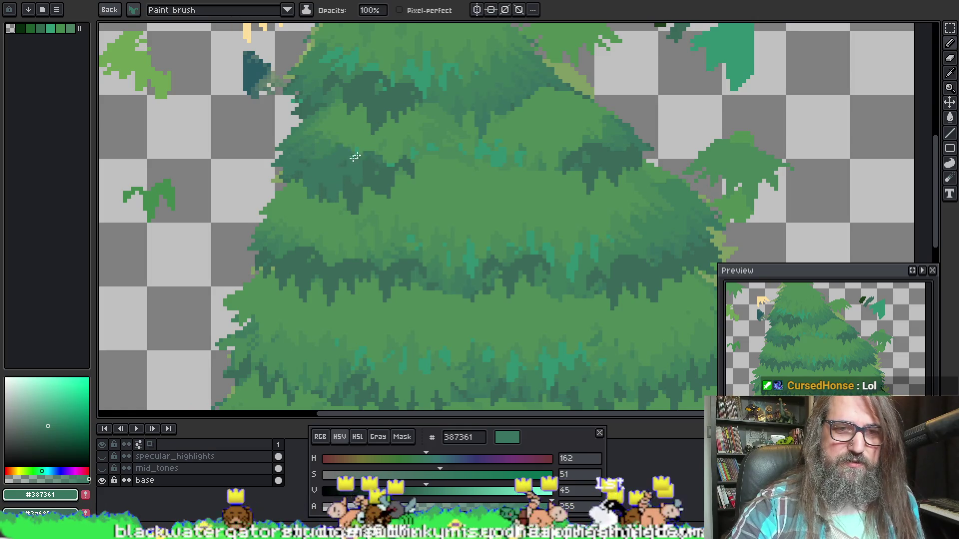
key(alt)
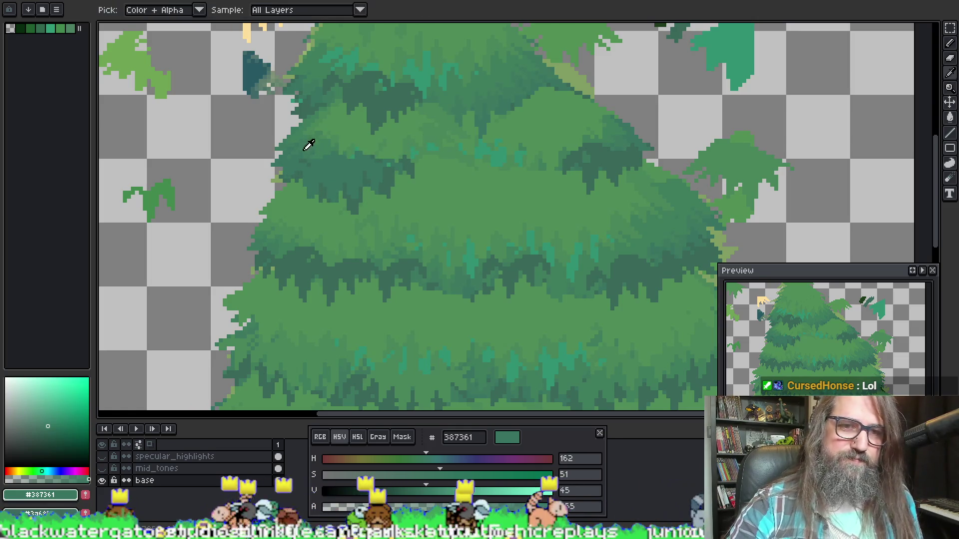
alt+click(360, 156)
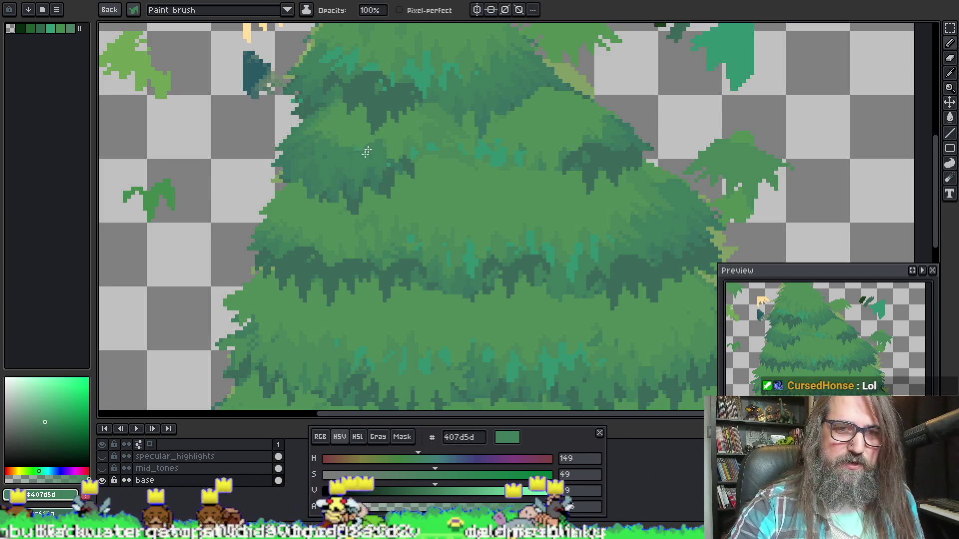
key(space)
drag(410, 118, 373, 154)
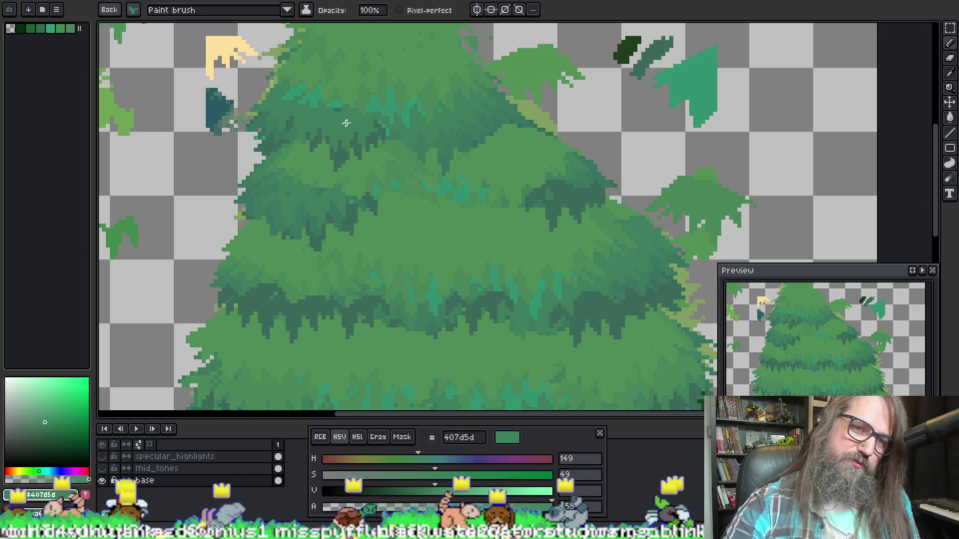
key(alt)
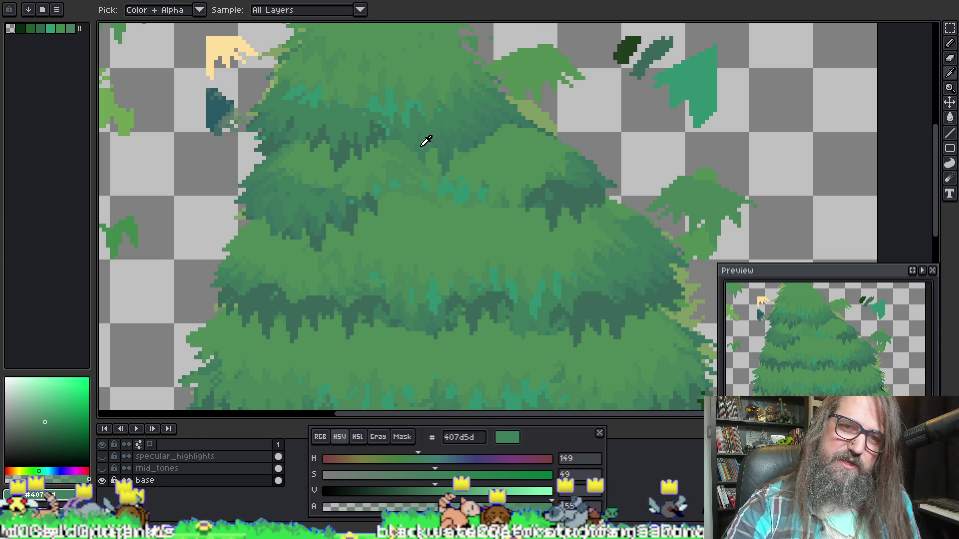
alt+click(423, 145)
drag(342, 86, 463, 130)
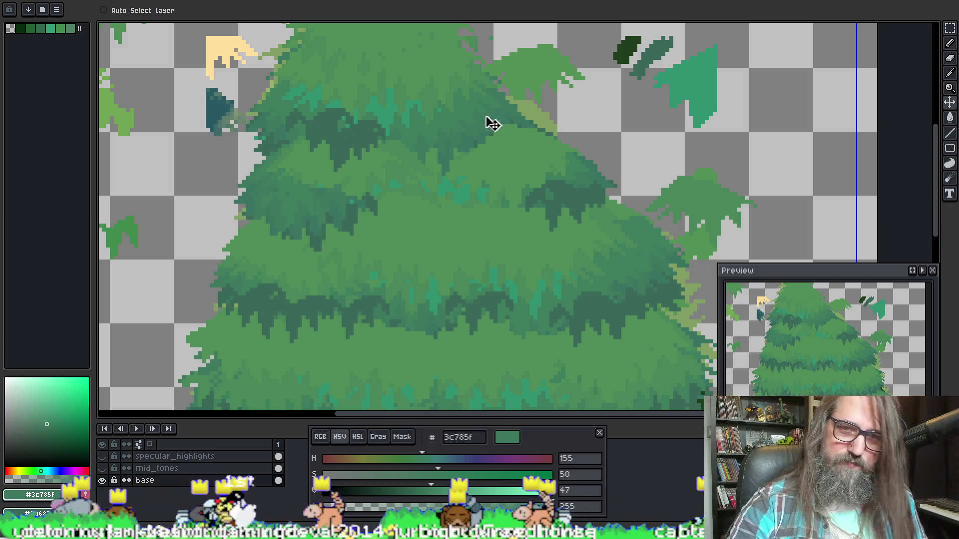
Sample green 407d5d and add leaf clusters and darker texture to the canopy.
key(alt)
alt+click(344, 210)
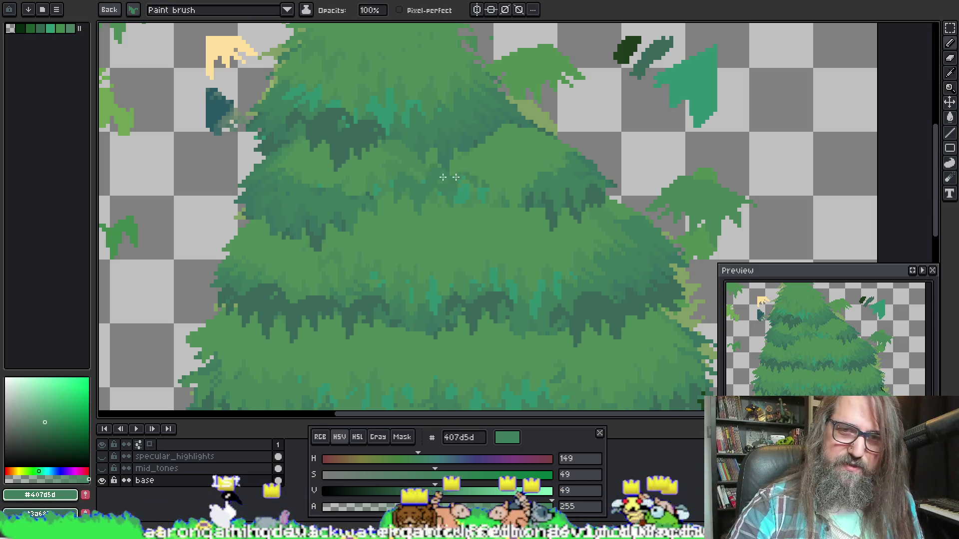
key(space)
drag(433, 143, 431, 191)
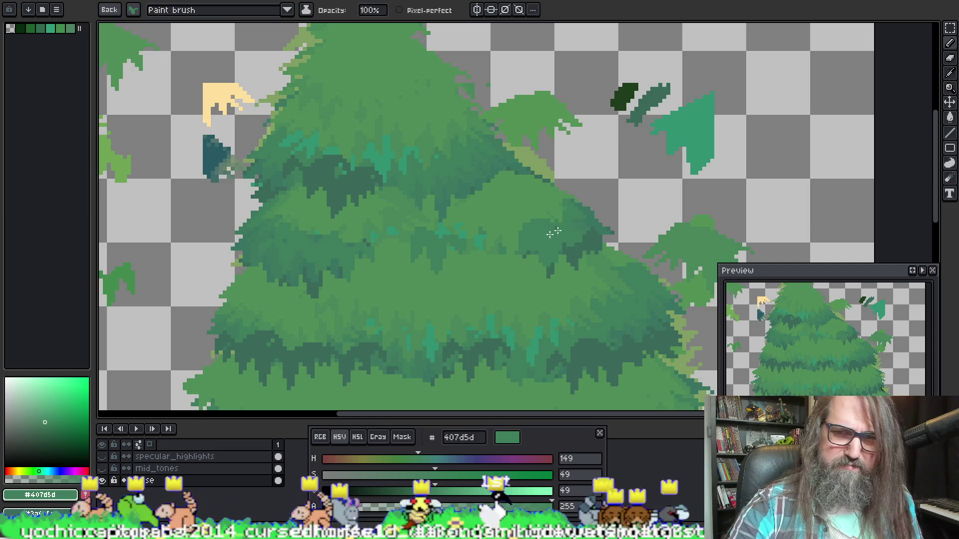
mouse_move(510, 75)
mouse_down()
mouse_move(554, 63)
mouse_move(510, 49)
mouse_move(492, 28)
mouse_move(560, 31)
mouse_up()
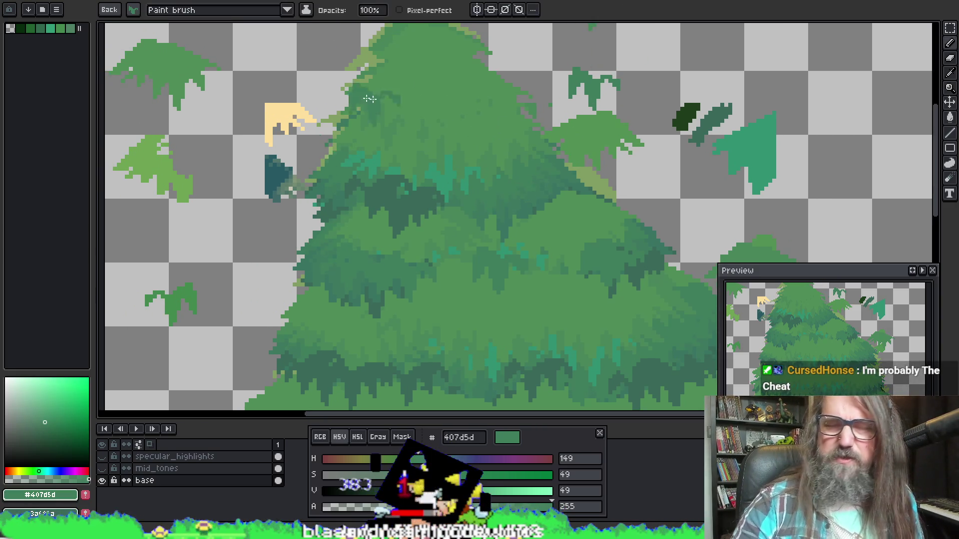
drag(424, 90, 467, 80)
Eyedrop #4e8c57 then #48865a from the tree, and start a new 36×21 sprite.
key(i)
key(b)
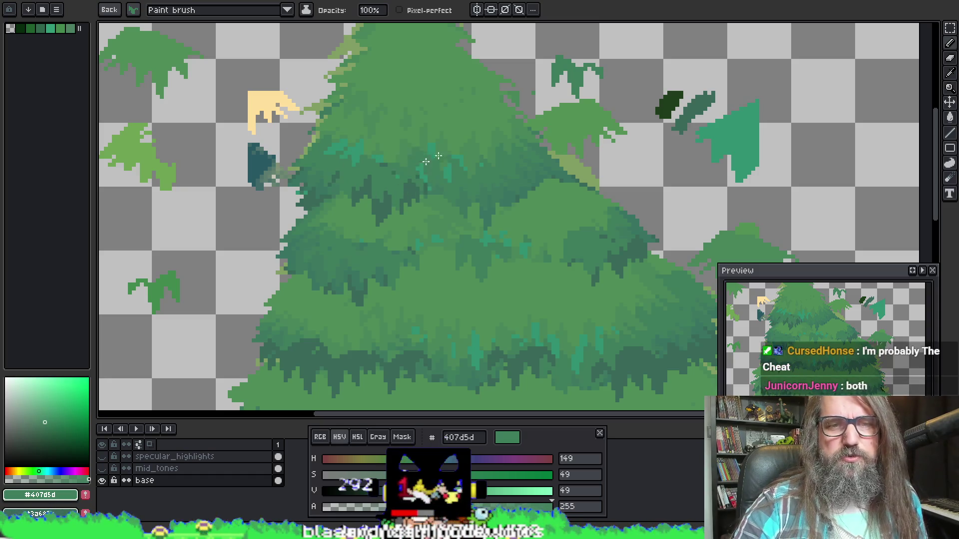
key(i)
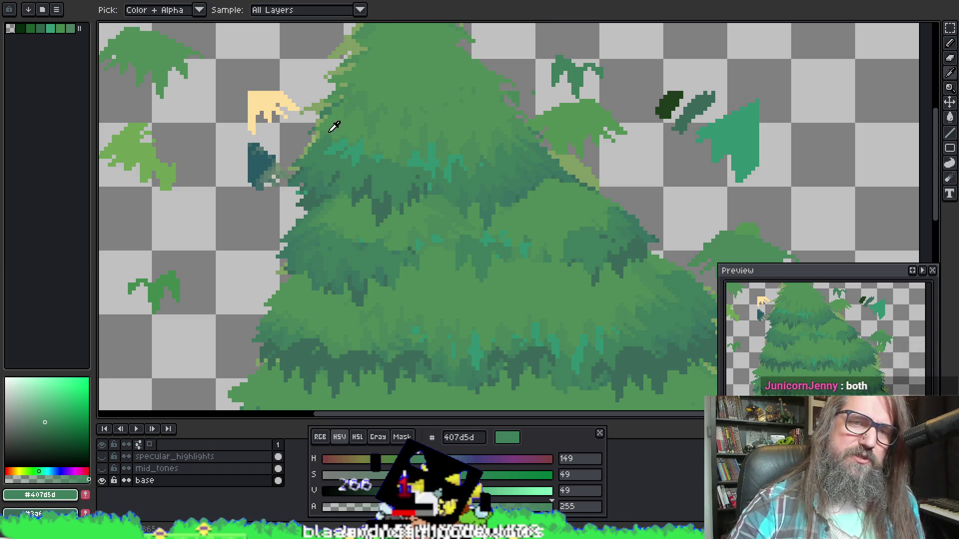
key(b)
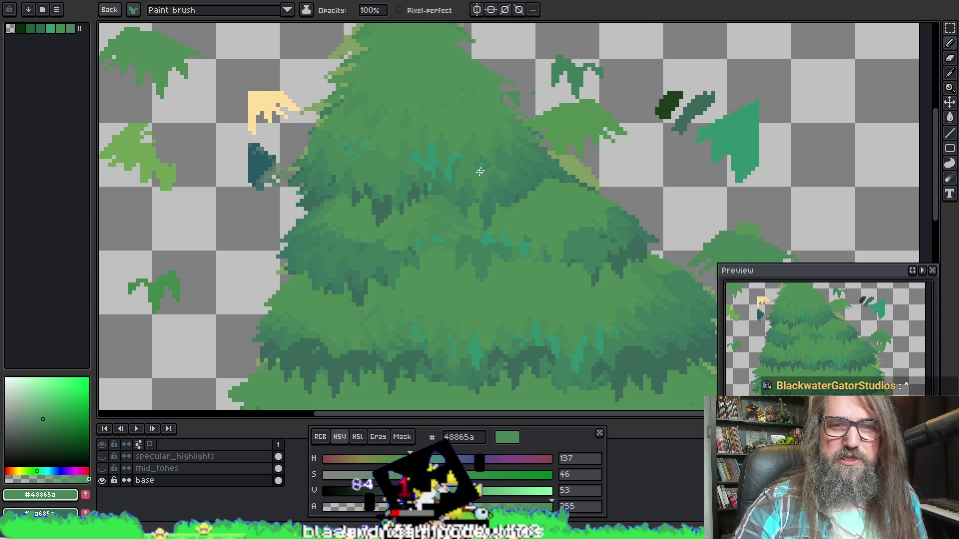
key(alt)
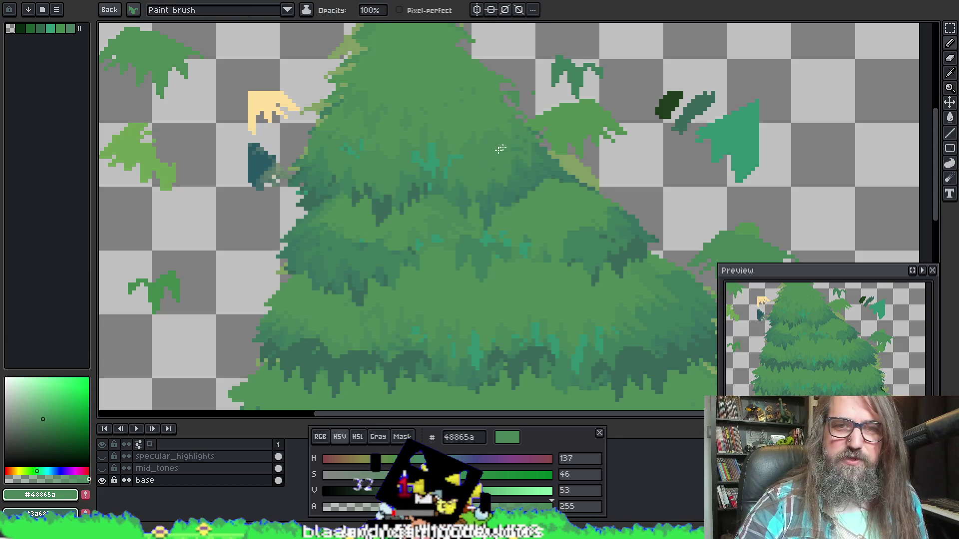
alt+click(544, 141)
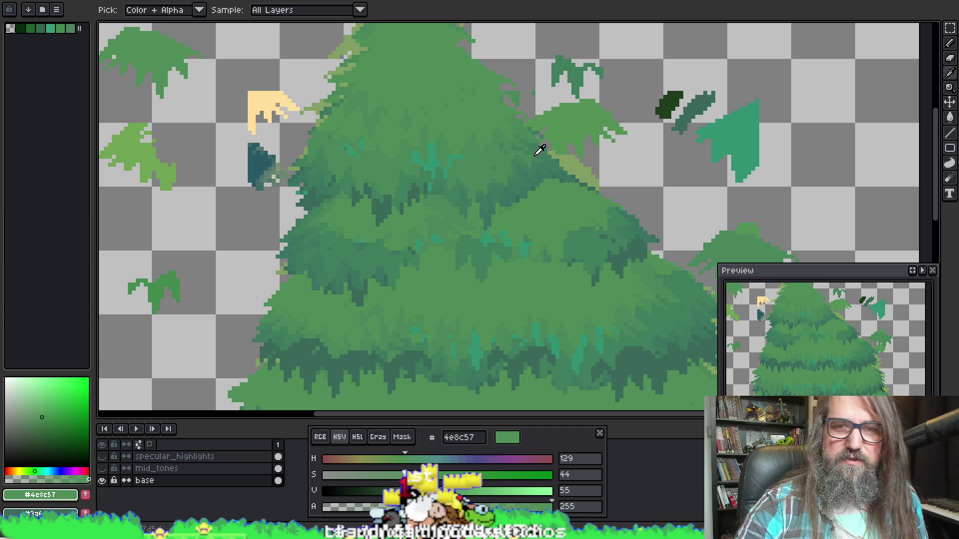
alt+click(344, 145)
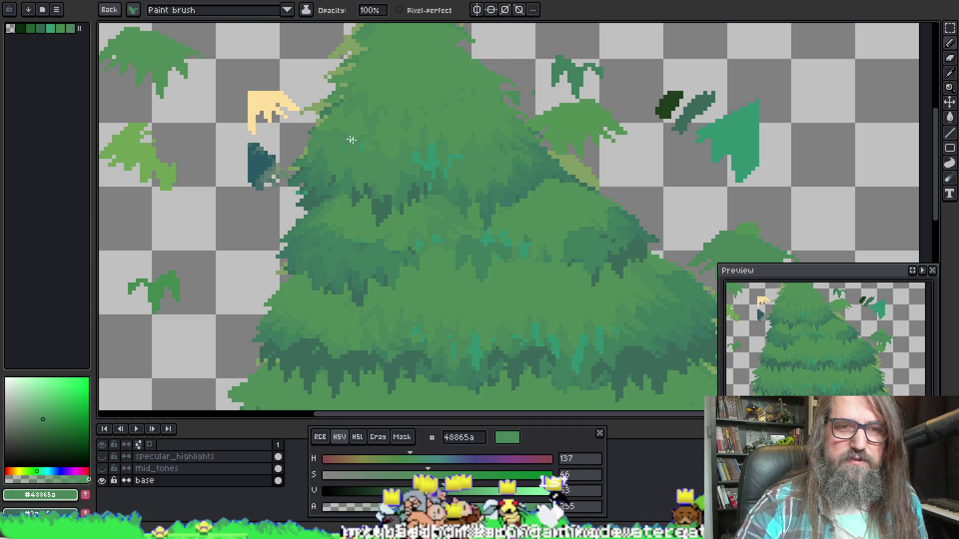
drag(503, 239, 398, 157)
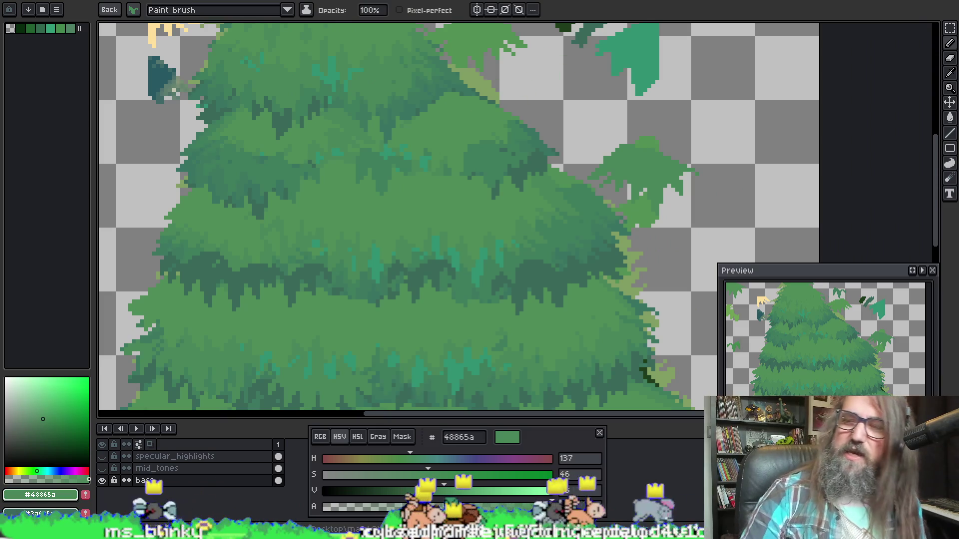
key(ctrl+n)
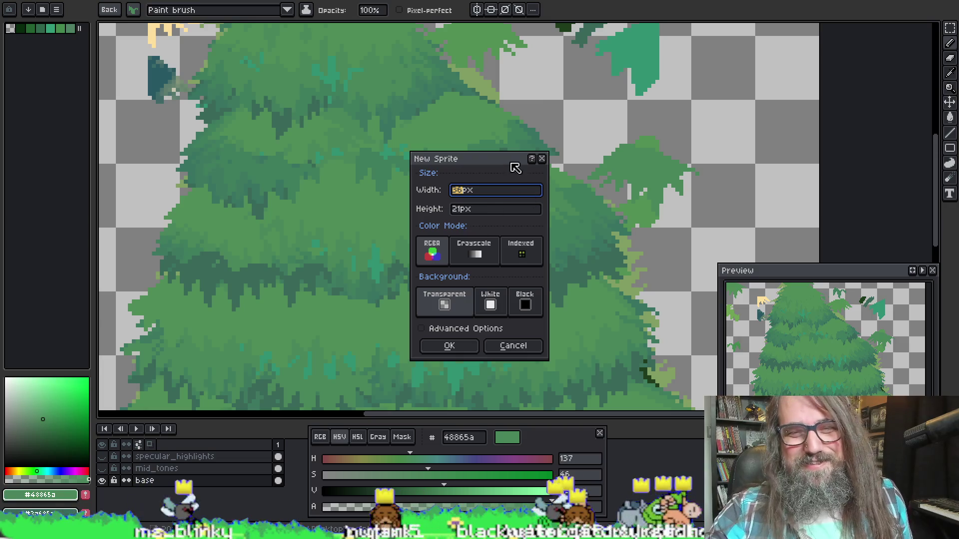
Cancel the new sprite and sample greens 387361 and 3a685a, ending on 4e8c57.
click(542, 159)
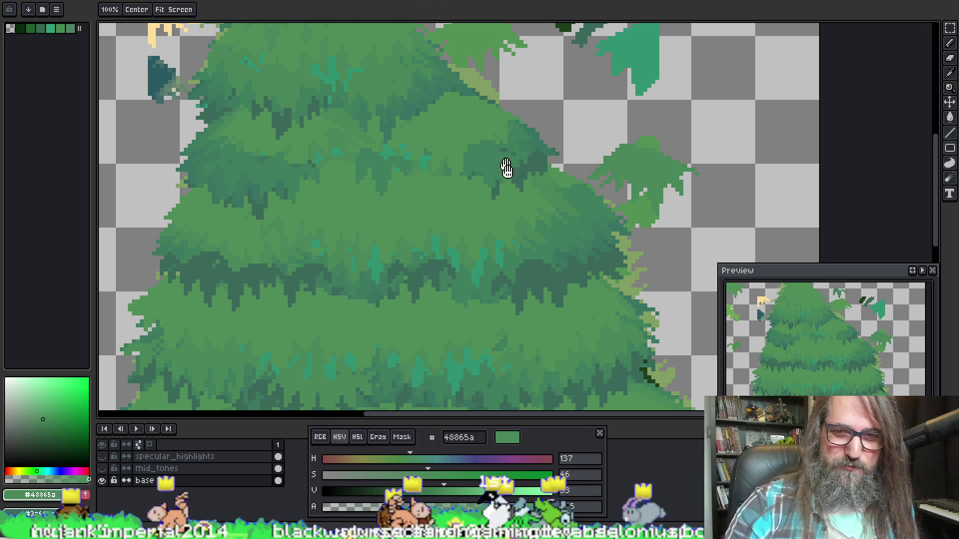
drag(505, 160, 485, 129)
alt+click(543, 228)
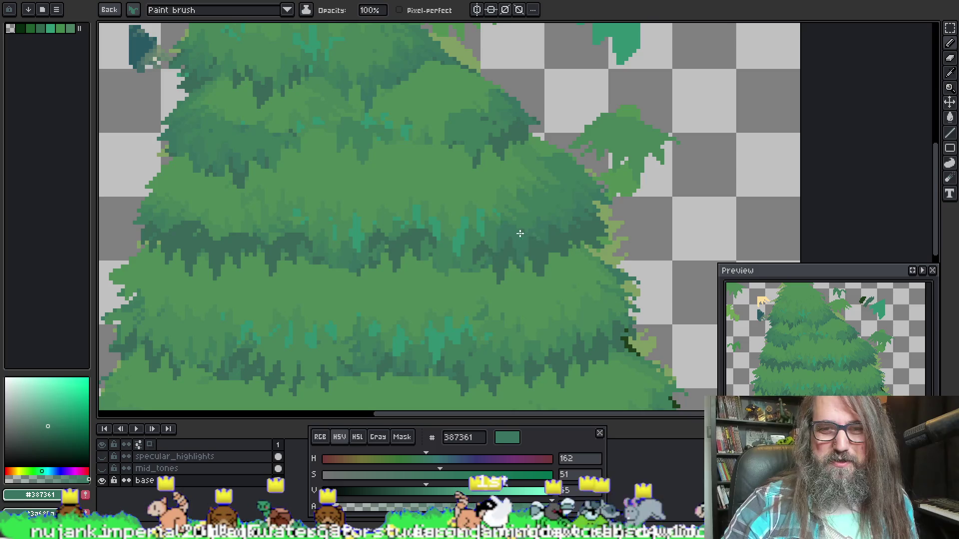
alt+click(473, 246)
alt+click(503, 237)
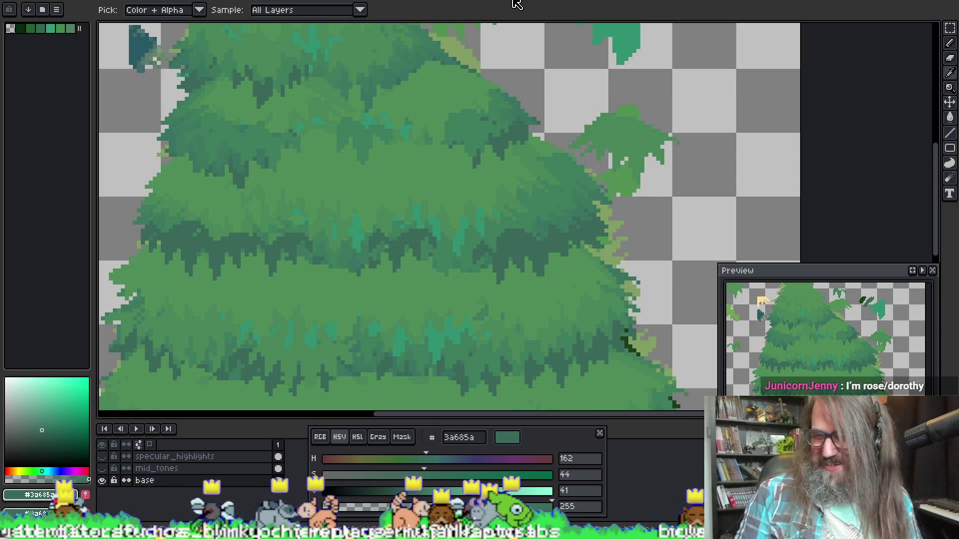
key(b)
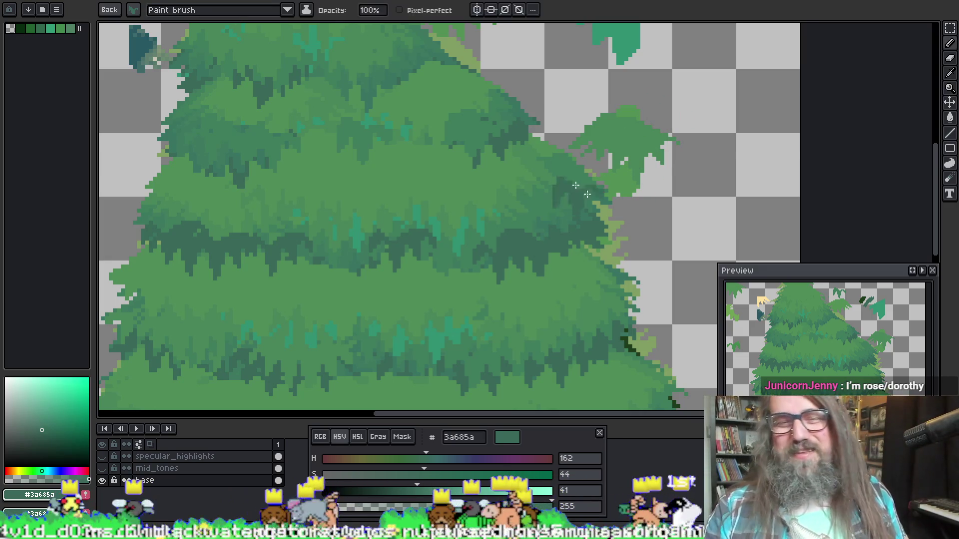
alt+click(460, 124)
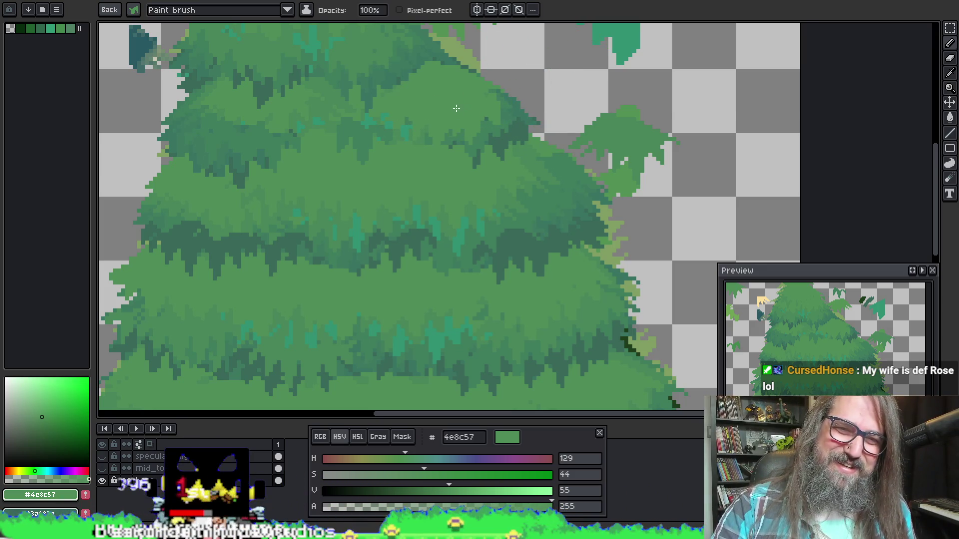
Sample teal 319173 and paint highlight leaves across an upper tier of the tree.
drag(542, 136, 611, 82)
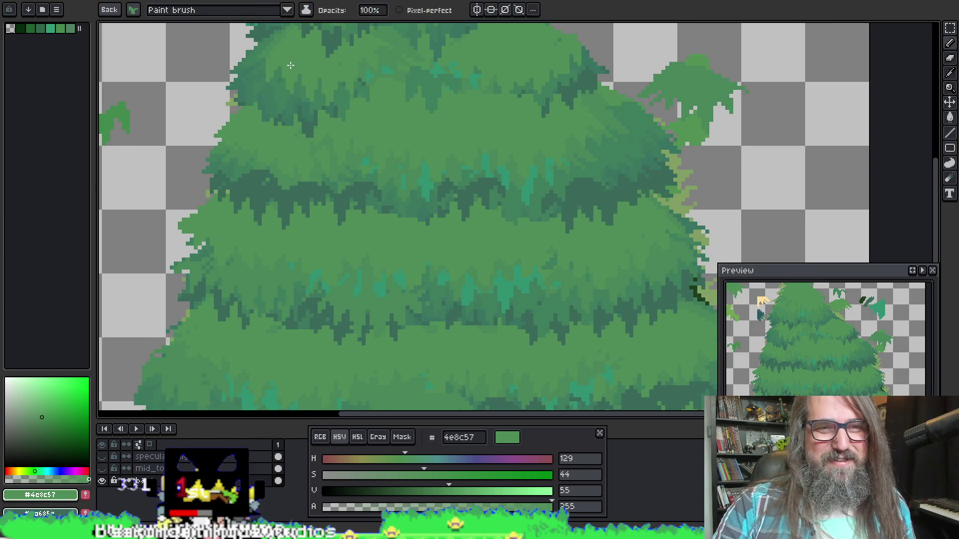
drag(409, 124, 385, 42)
drag(266, 253, 331, 101)
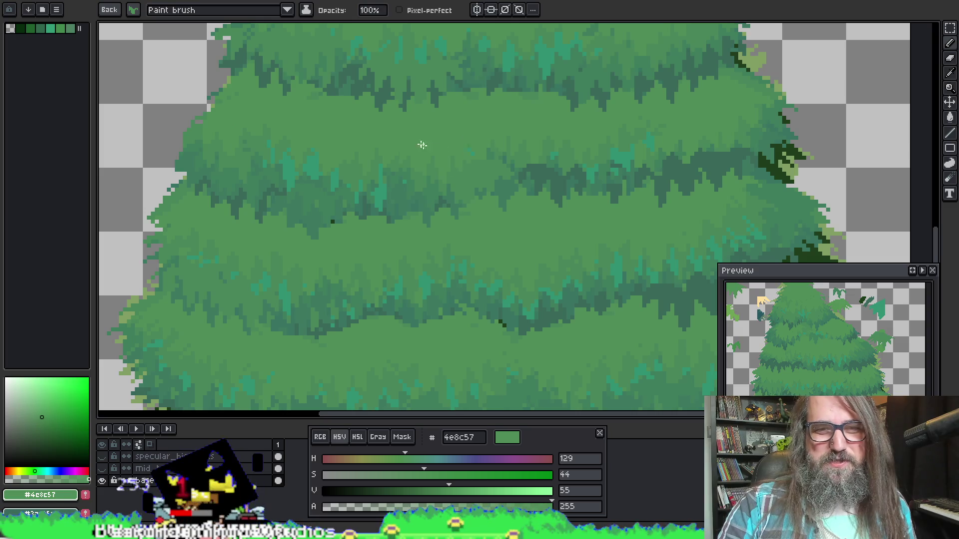
mouse_move(418, 136)
mouse_down()
mouse_move(499, 122)
mouse_move(492, 107)
mouse_move(514, 81)
mouse_move(567, 206)
mouse_up()
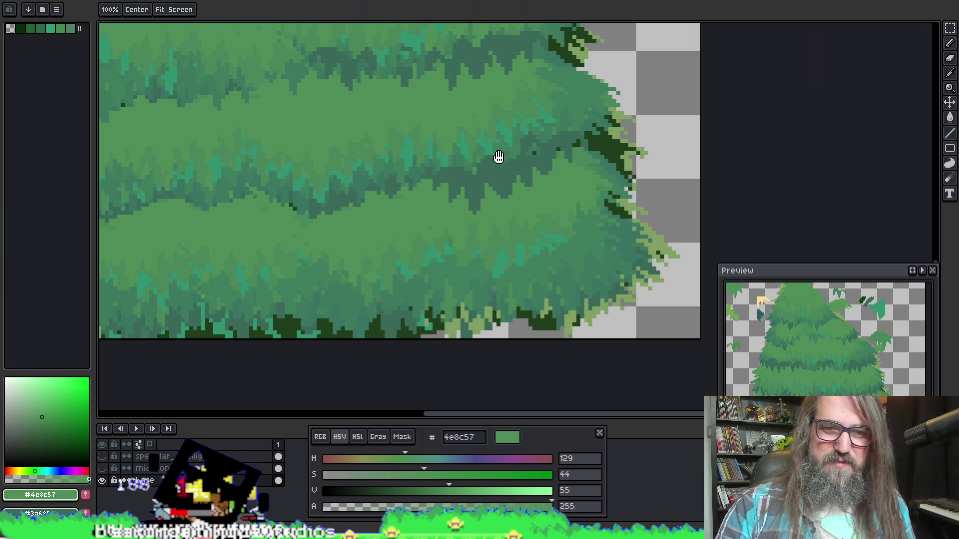
drag(349, 196, 493, 282)
scroll(486, 281, down, 2)
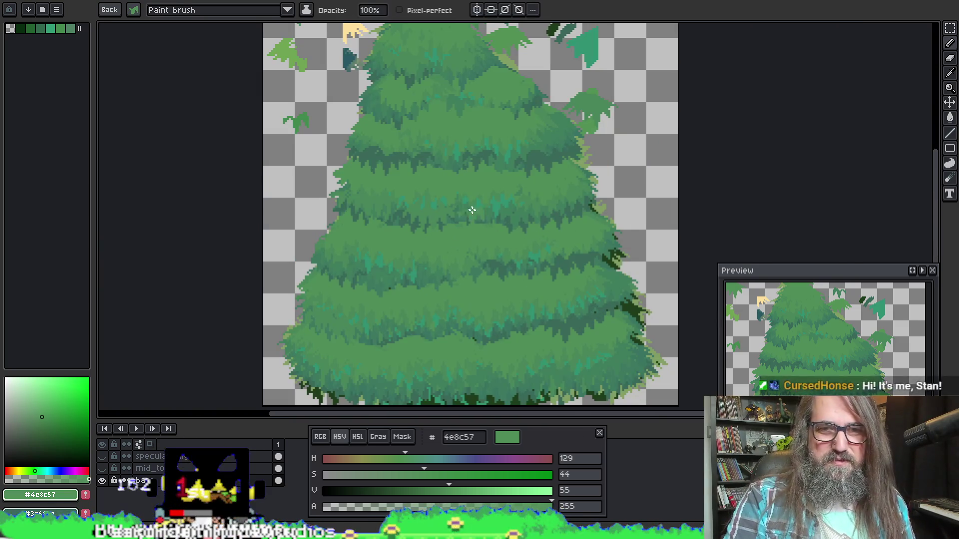
scroll(475, 214, up, 2)
key(alt)
alt+click(506, 161)
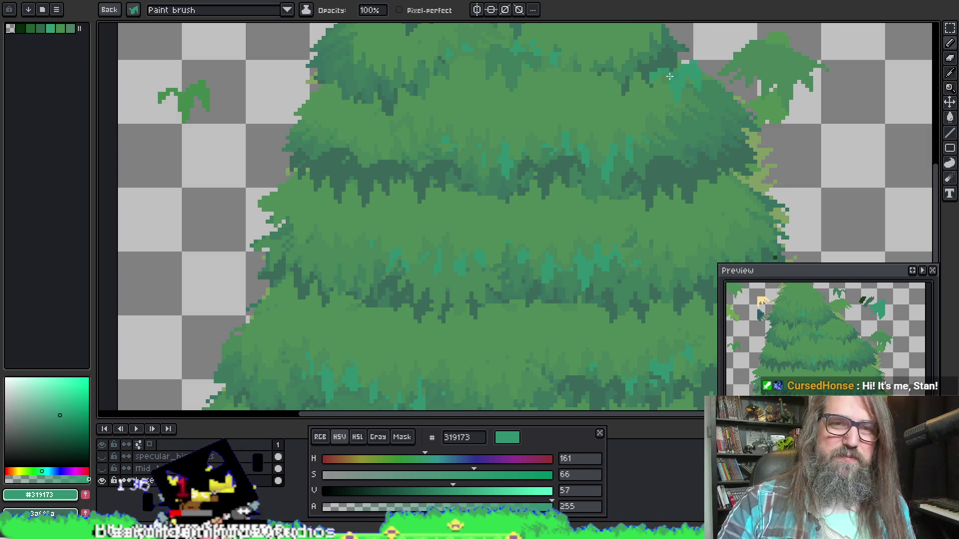
drag(420, 129, 476, 131)
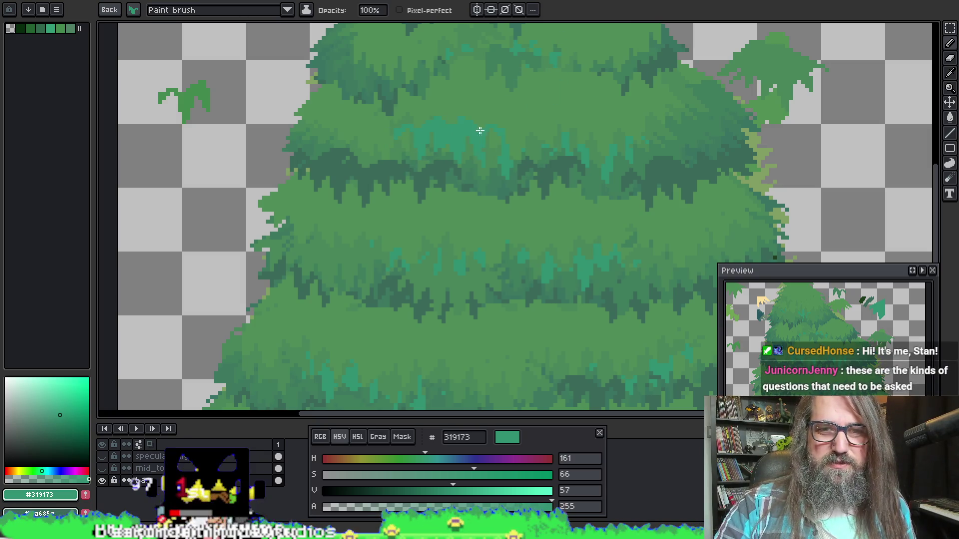
drag(544, 154, 547, 130)
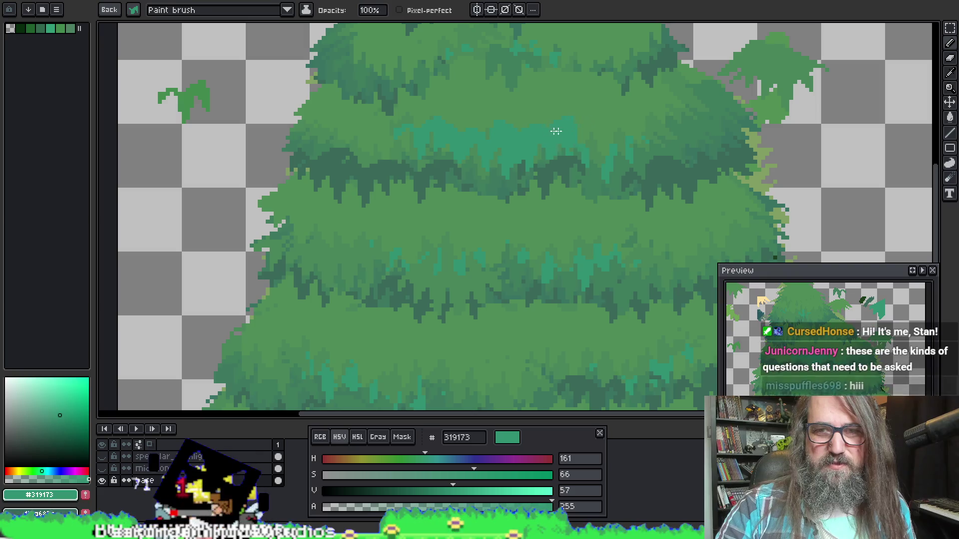
Eyedrop greens 48865a, 407d5d and 4e8c57 from the foliage, ending on 4e8c57.
key(i)
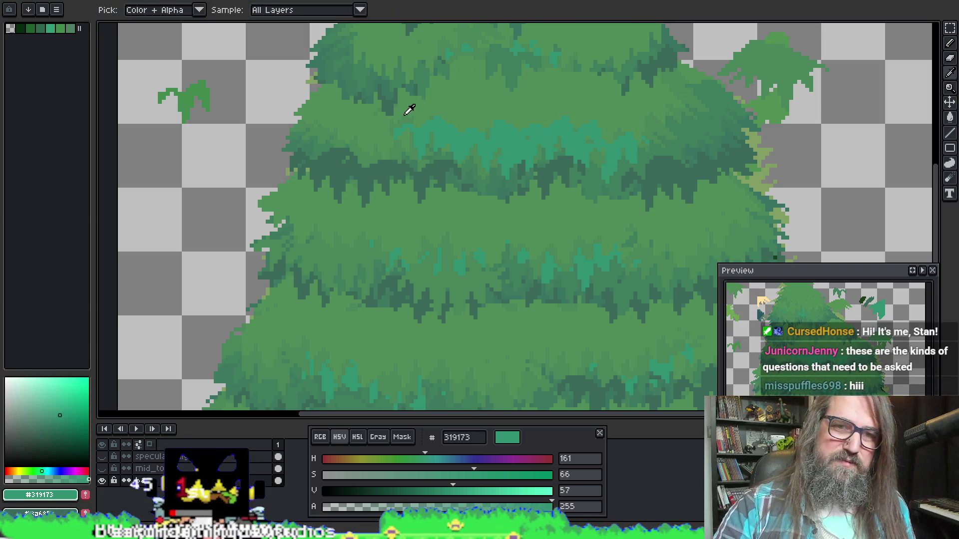
alt+click(413, 119)
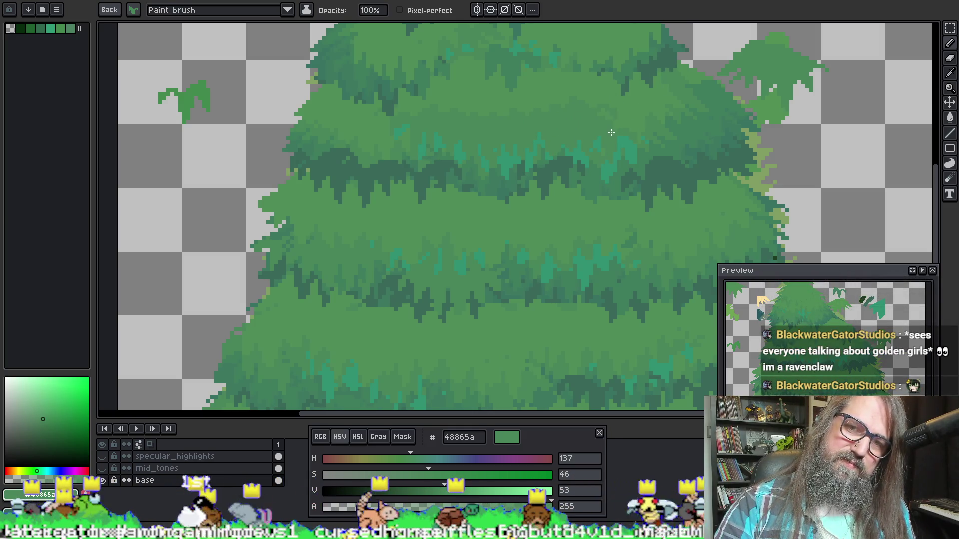
alt+click(422, 114)
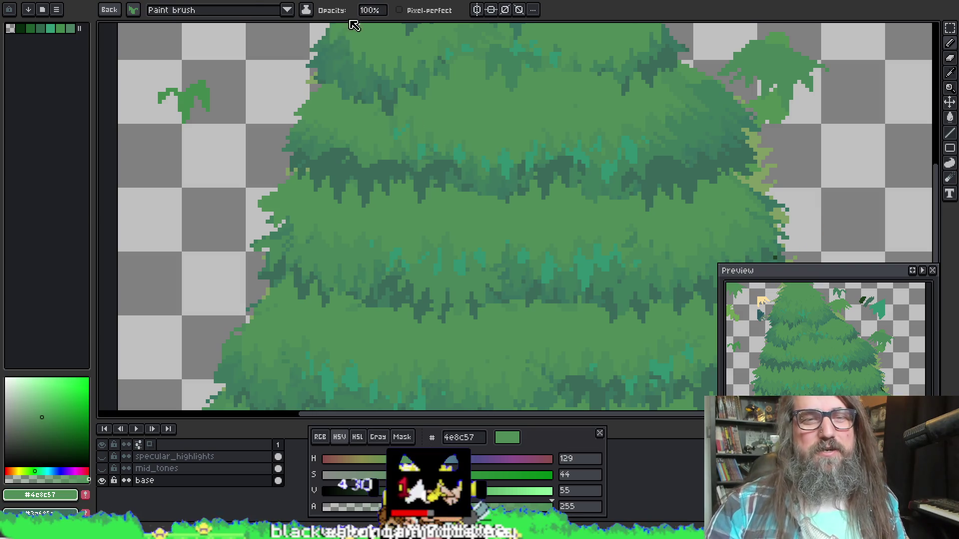
key(alt)
click(323, 144)
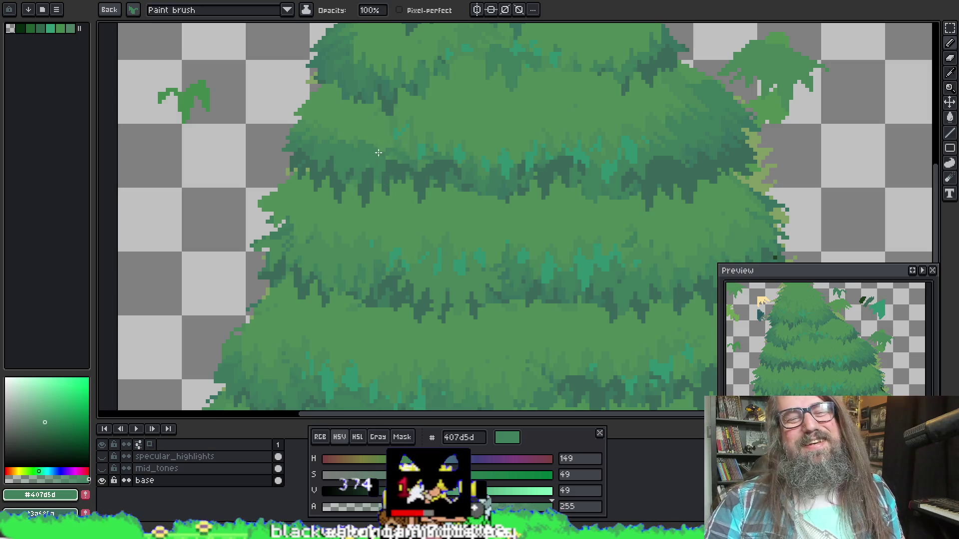
key(alt)
click(314, 135)
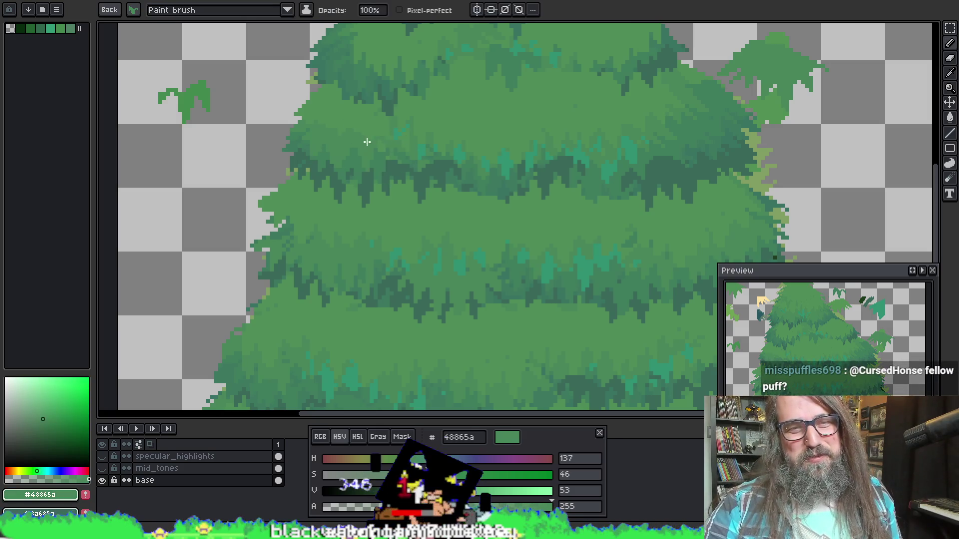
key(alt)
click(326, 129)
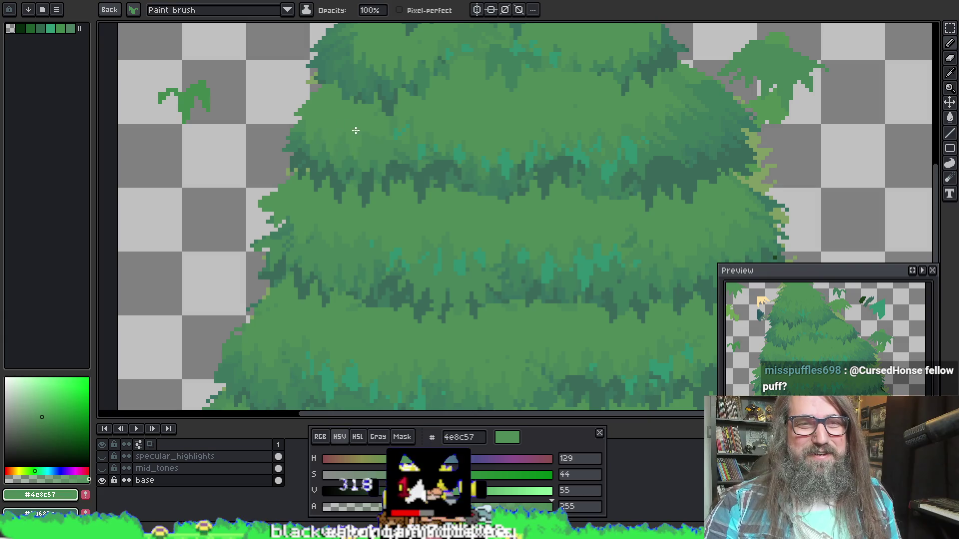
mouse_move(582, 145)
mouse_down()
mouse_move(488, 96)
mouse_move(420, 115)
mouse_move(488, 149)
mouse_move(501, 143)
mouse_up()
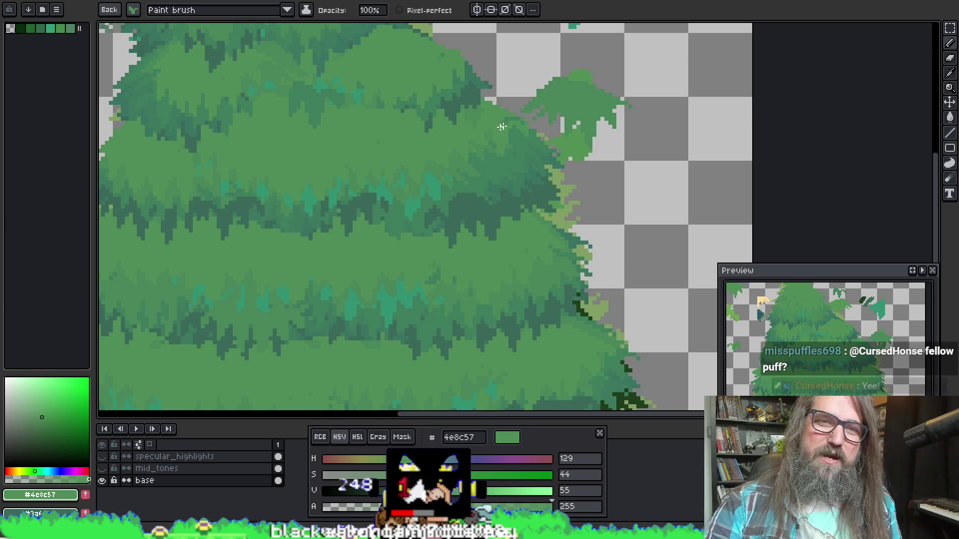
key(alt)
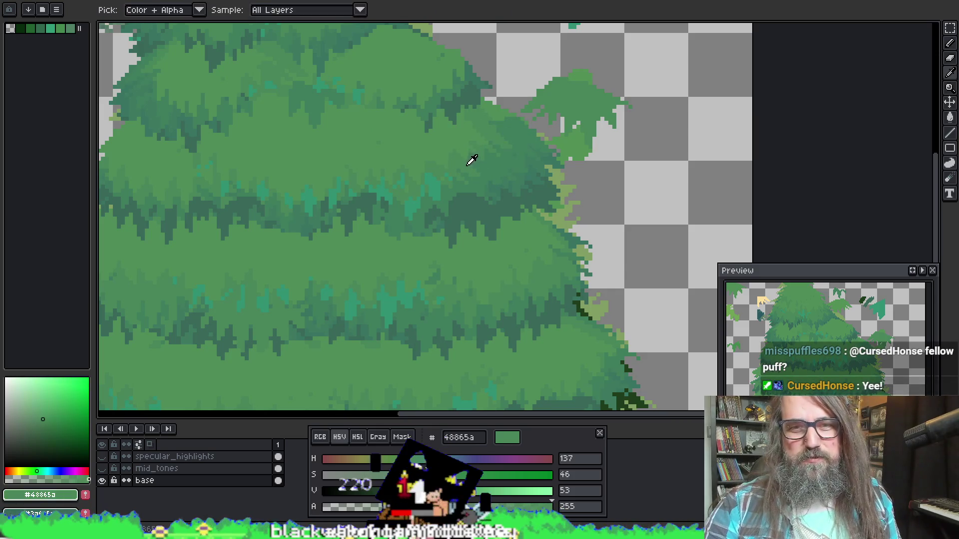
alt+click(474, 159)
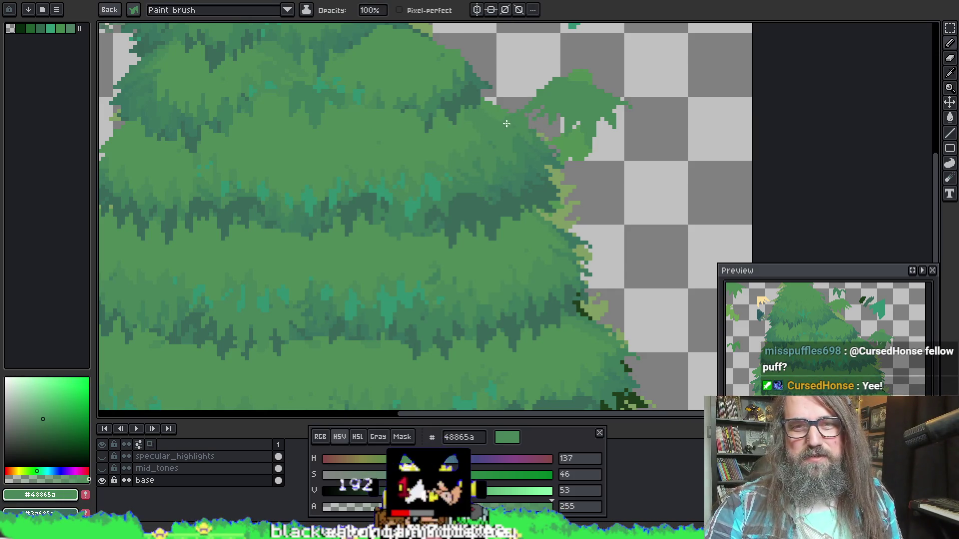
alt+click(464, 120)
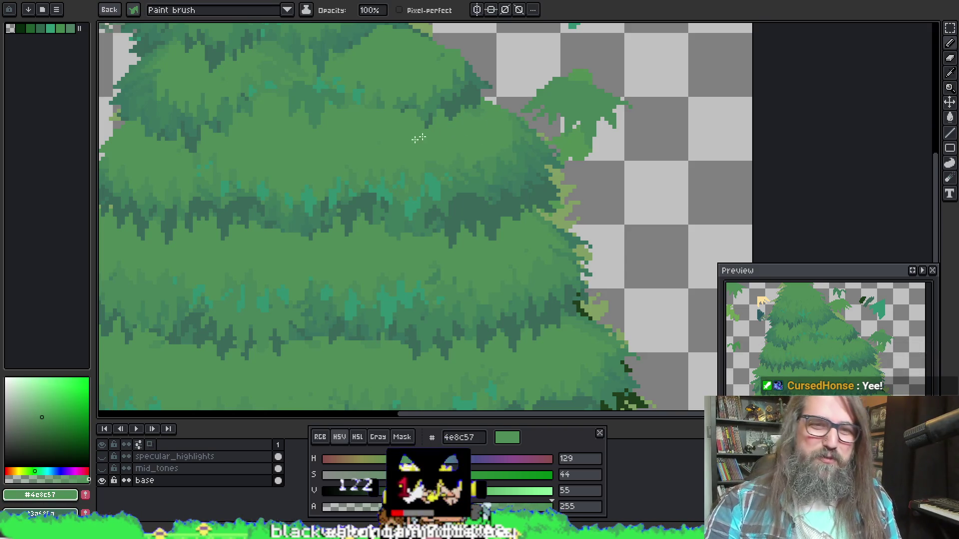
Paint a darker green stroke on the tree's right edge, then undo it.
scroll(432, 144, down, 2)
scroll(461, 185, right, 2)
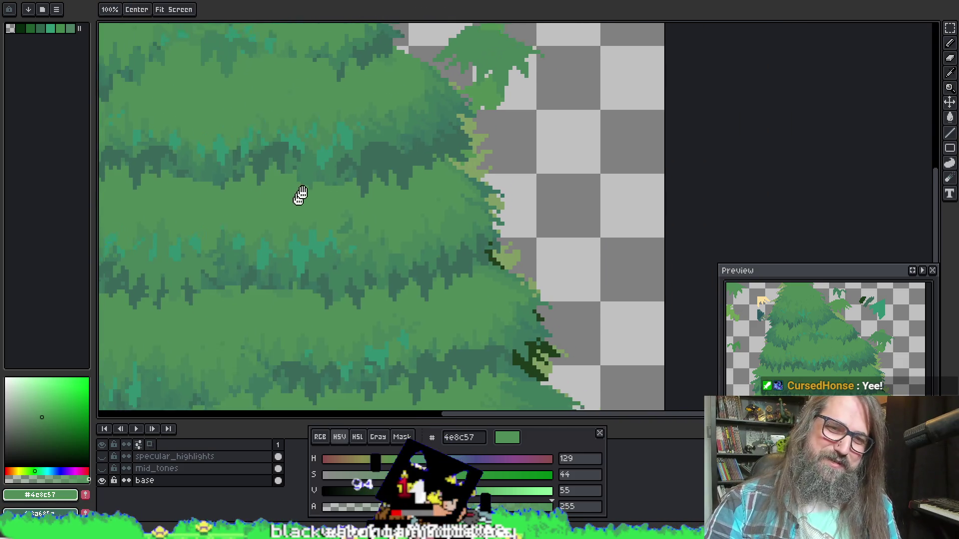
drag(504, 177, 488, 164)
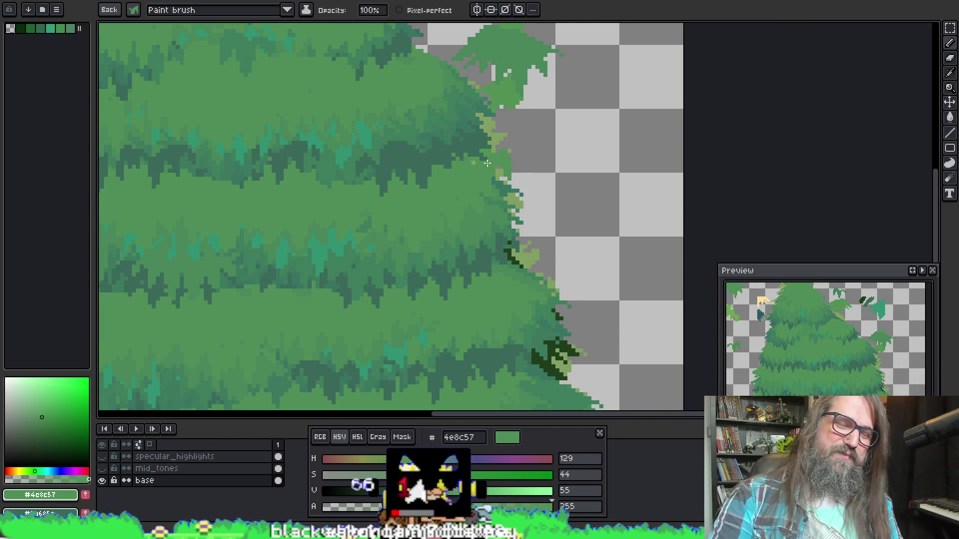
scroll(485, 164, down, 2)
scroll(488, 249, up, 2)
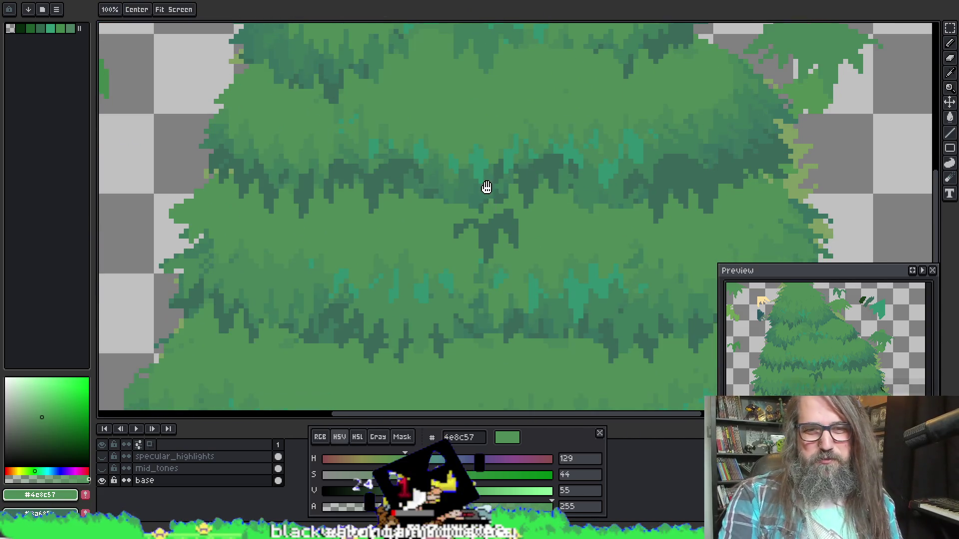
key(ctrl+z)
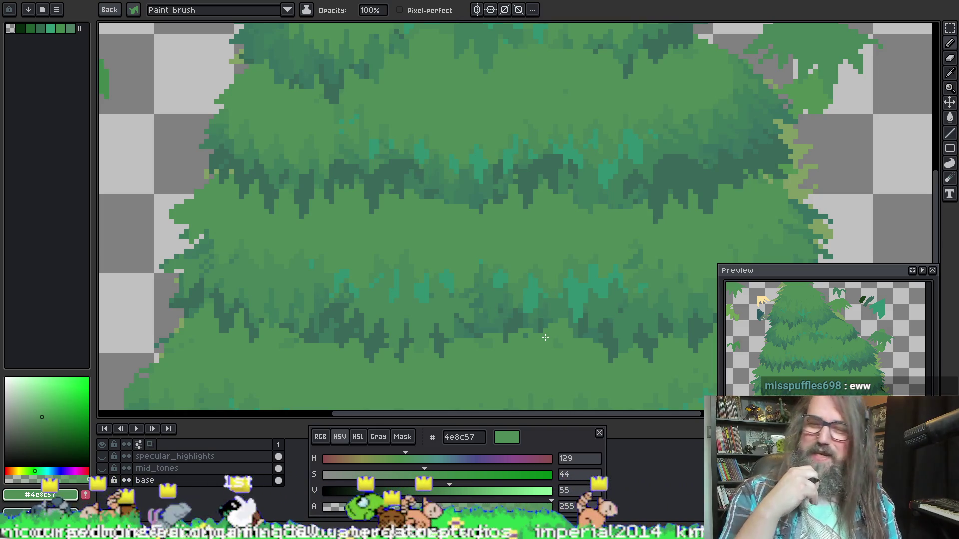
Take the darker green 3c785f from the tree's left foliage as the drawing colour.
mouse_move(541, 263)
mouse_down()
mouse_move(543, 113)
mouse_move(527, 109)
mouse_up()
drag(492, 193, 499, 170)
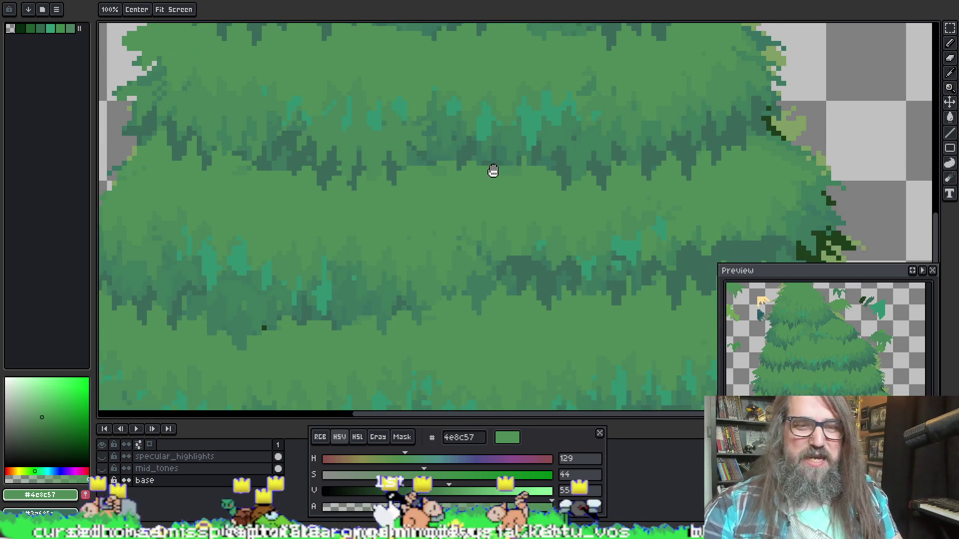
key(space)
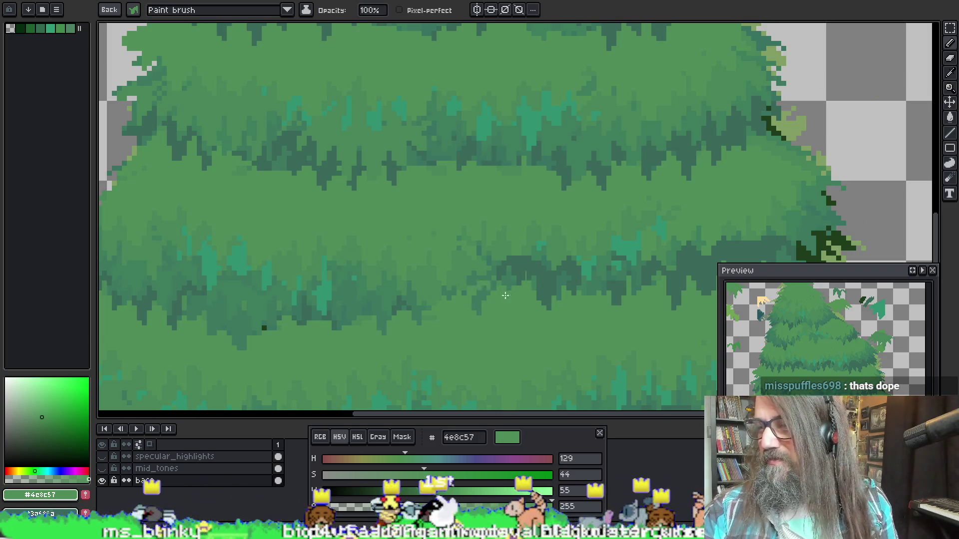
key(space)
mouse_move(586, 167)
mouse_down()
mouse_move(504, 166)
mouse_move(483, 112)
mouse_move(514, 120)
mouse_up()
mouse_move(402, 64)
mouse_down()
mouse_move(657, 157)
mouse_move(505, 272)
mouse_move(593, 240)
mouse_move(488, 265)
mouse_move(449, 217)
mouse_up()
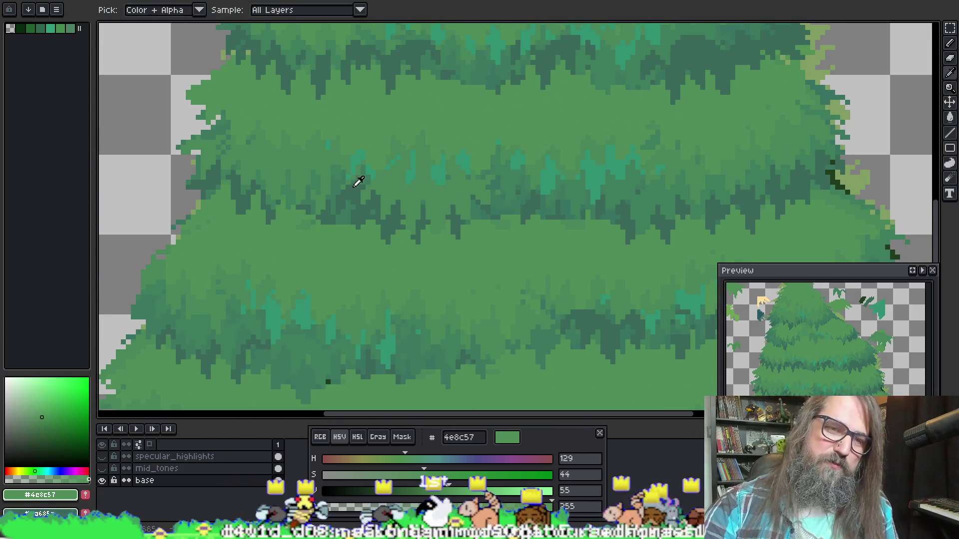
alt+click(343, 178)
key(space)
mouse_move(604, 225)
mouse_down()
mouse_move(529, 141)
mouse_move(561, 168)
mouse_move(617, 188)
mouse_move(582, 214)
mouse_move(540, 200)
mouse_up()
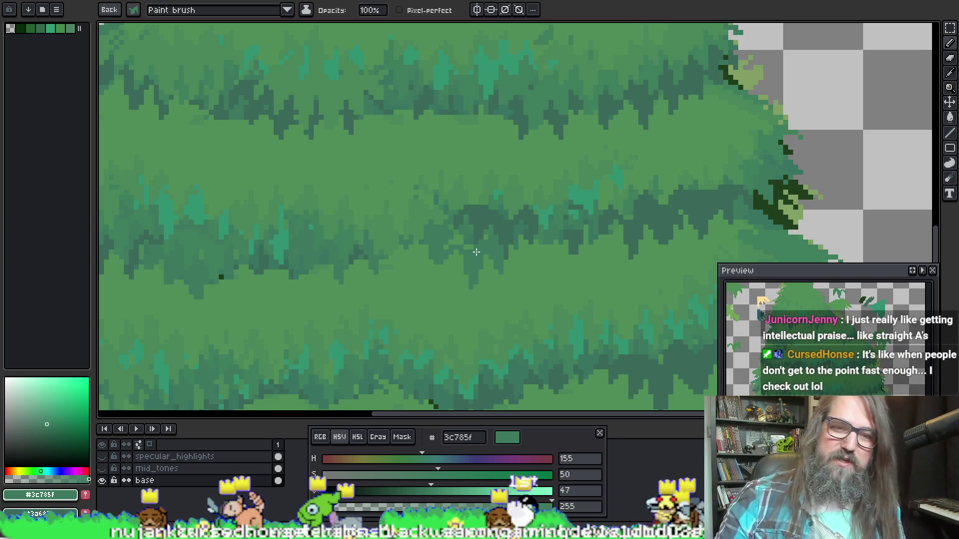
drag(491, 270, 523, 300)
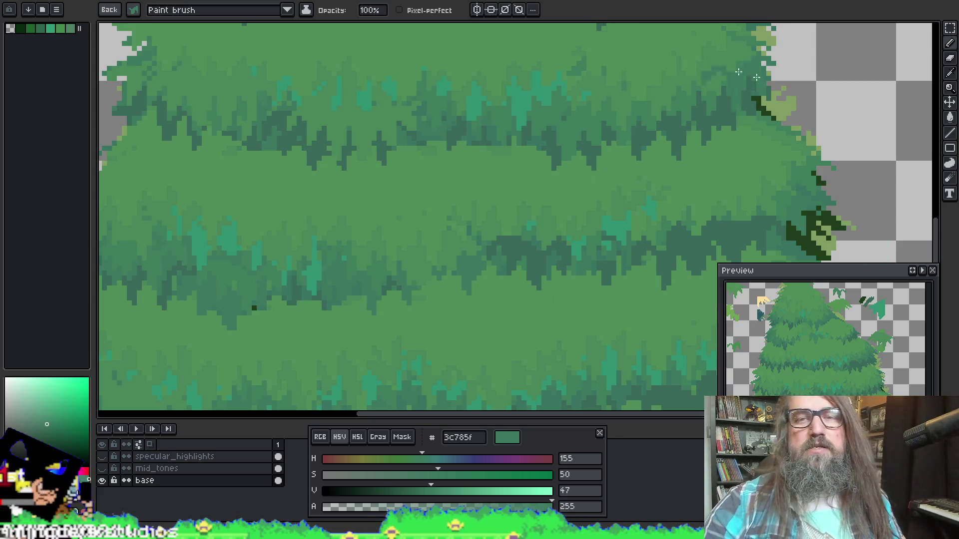
Sample teal 319173 and paint highlight tufts along the middle tier's lower fringe.
mouse_move(576, 116)
mouse_down()
mouse_move(574, 103)
mouse_move(459, 145)
mouse_up()
alt+click(482, 193)
mouse_move(349, 220)
mouse_down()
mouse_move(345, 234)
mouse_move(325, 227)
mouse_move(373, 227)
mouse_up()
key(ctrl+z)
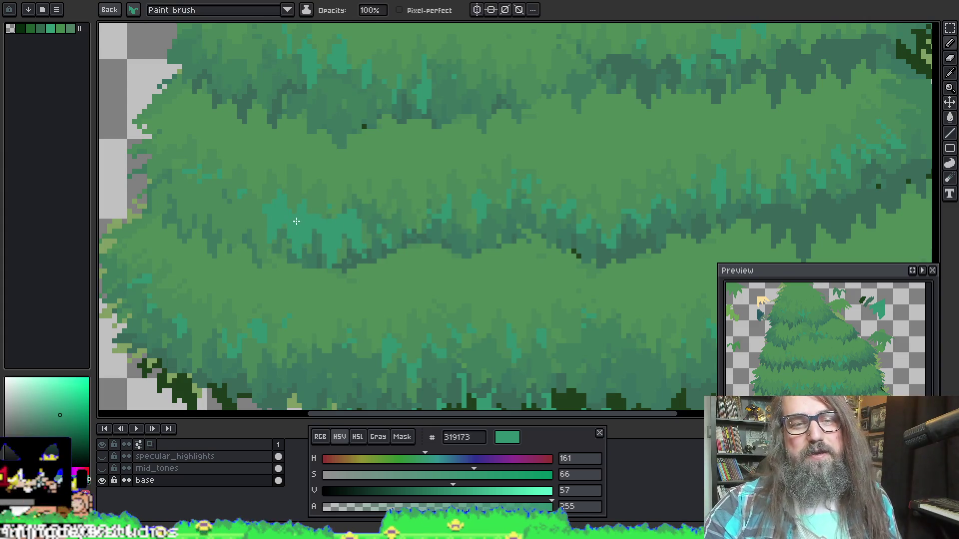
drag(293, 220, 304, 220)
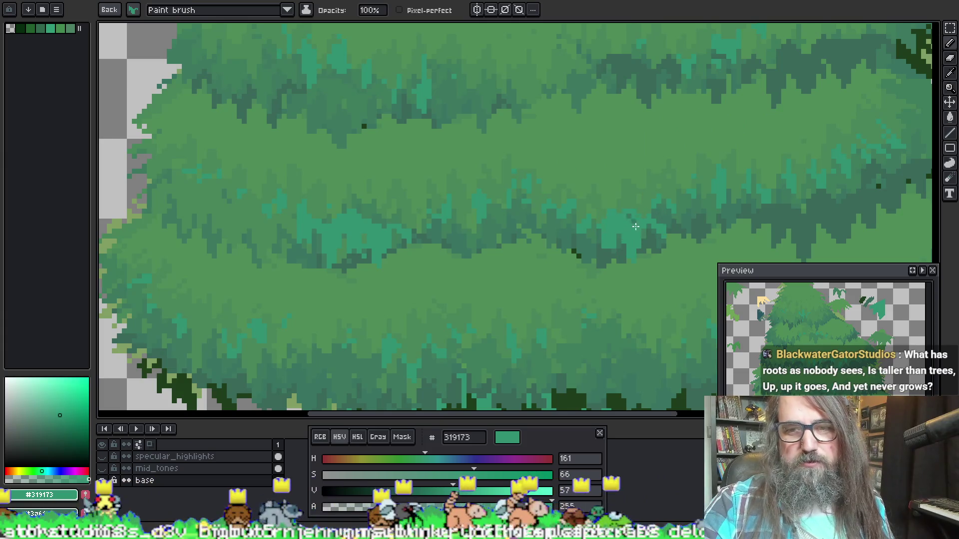
Pan across the tree, then resample mid green 4e8c57 from the foliage as drawing colour.
mouse_move(804, 149)
mouse_down()
mouse_move(601, 165)
mouse_move(616, 136)
mouse_up()
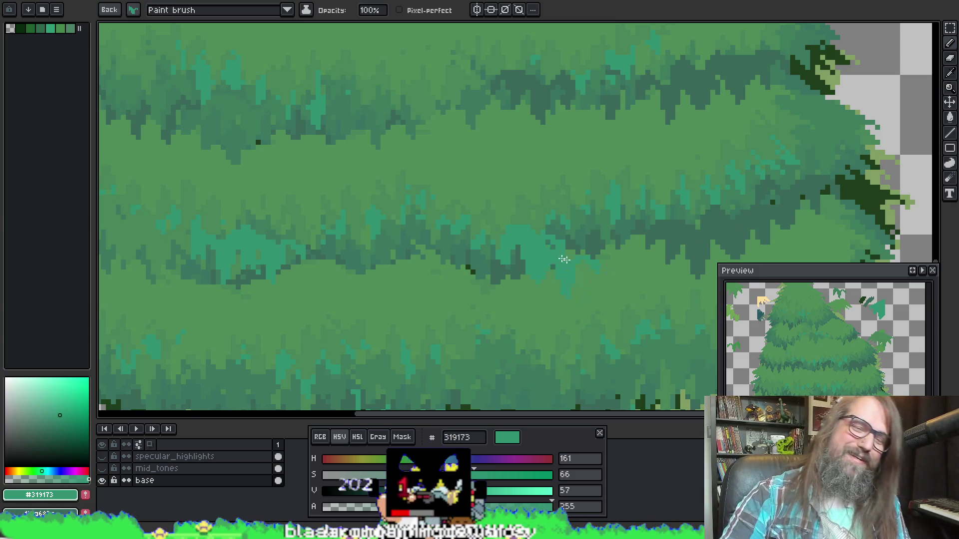
mouse_move(509, 108)
mouse_down()
mouse_move(490, 184)
mouse_move(525, 199)
mouse_up()
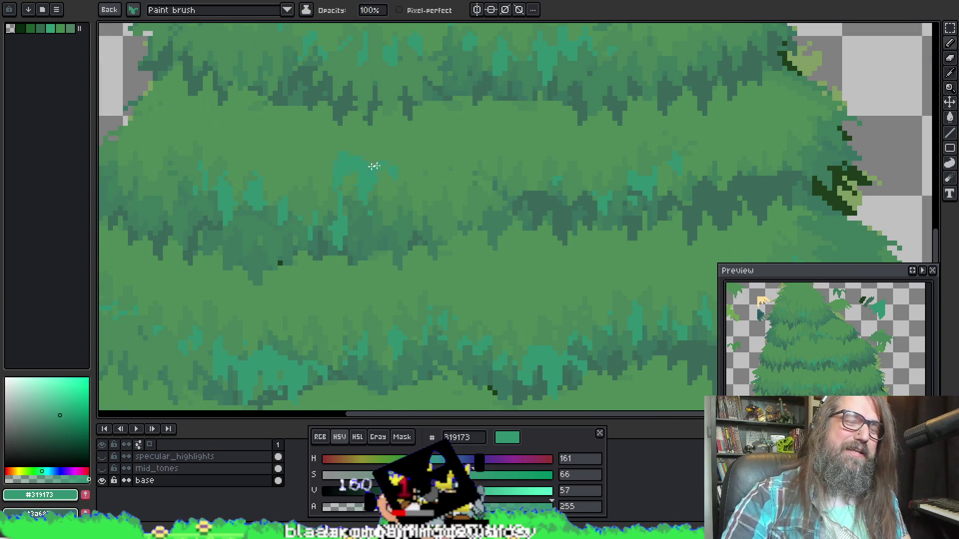
mouse_move(256, 92)
mouse_down()
mouse_move(396, 128)
mouse_move(355, 195)
mouse_up()
key(space)
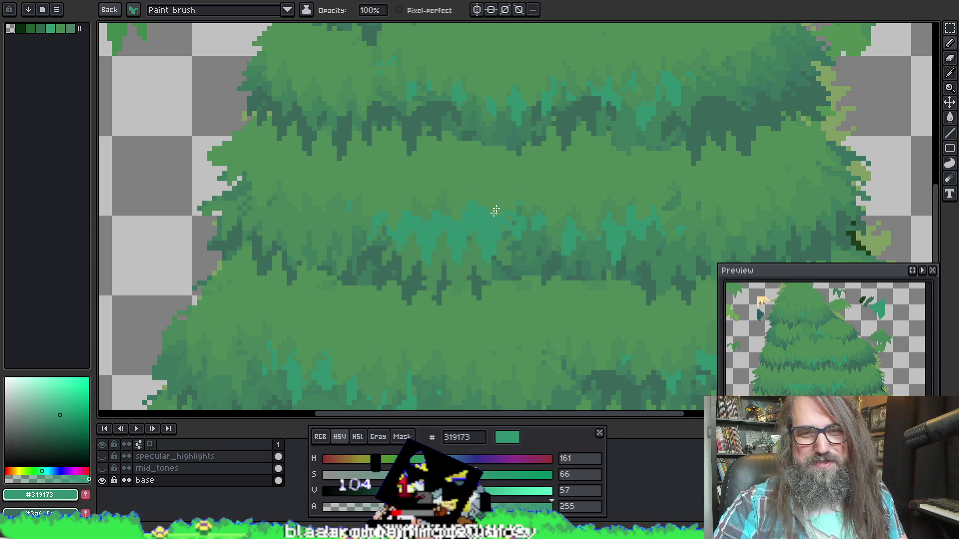
key(i)
click(418, 209)
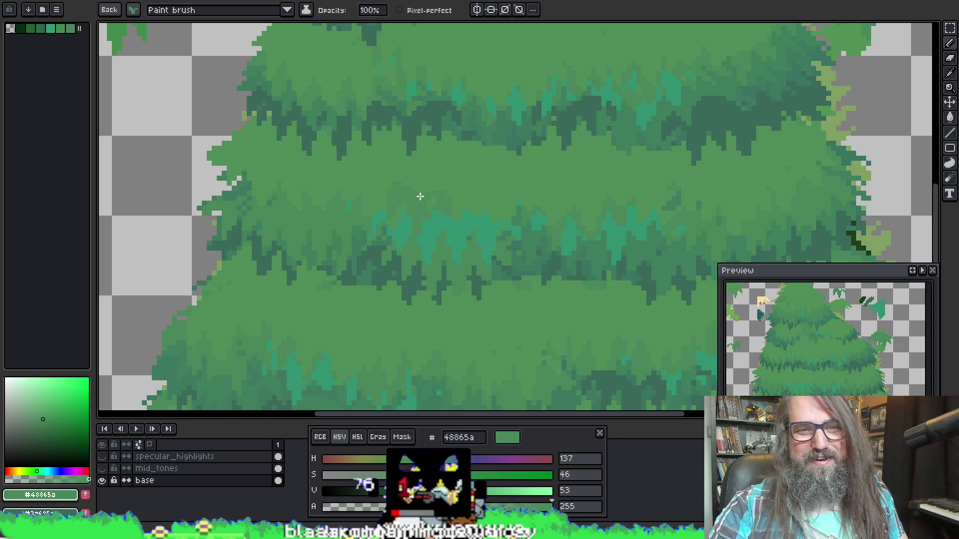
alt+click(413, 179)
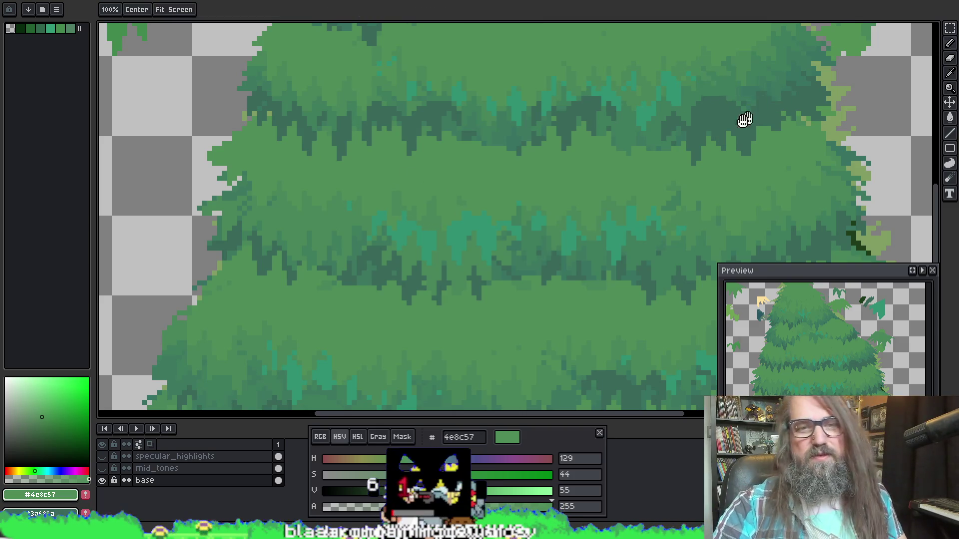
Sample dark green 3a685a and paint darker tufts into the middle foliage tier.
drag(753, 113, 507, 203)
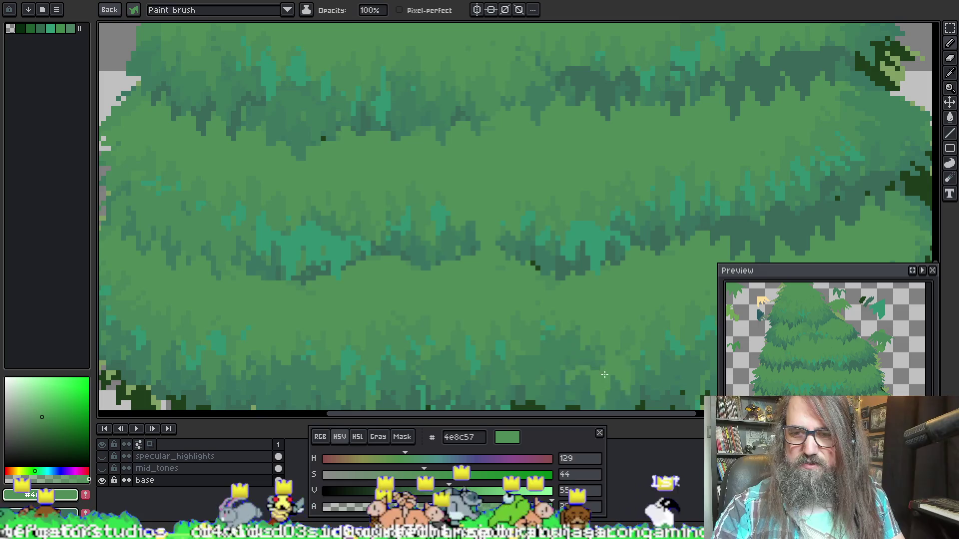
mouse_move(419, 274)
mouse_down()
mouse_move(308, 165)
mouse_move(314, 171)
mouse_up()
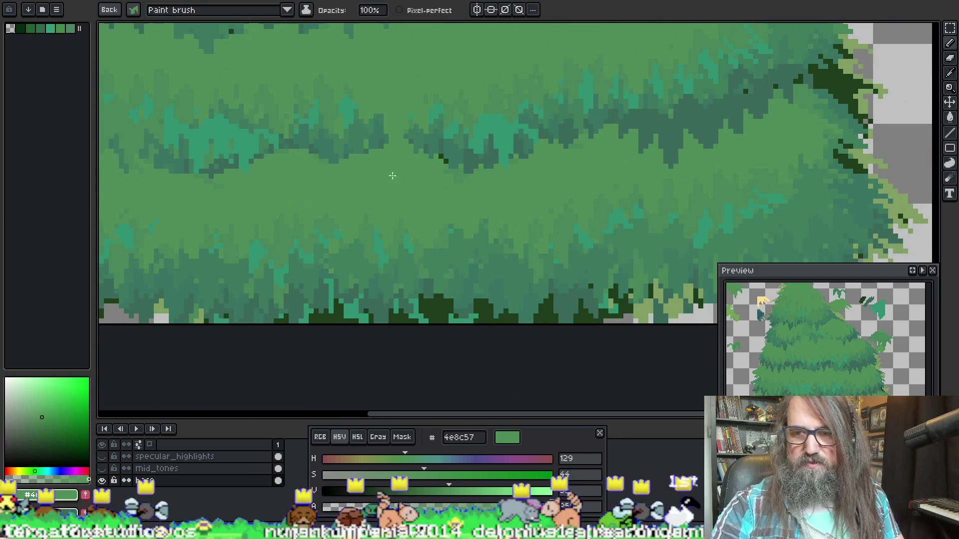
mouse_move(397, 100)
mouse_down()
mouse_move(381, 129)
mouse_move(434, 165)
mouse_up()
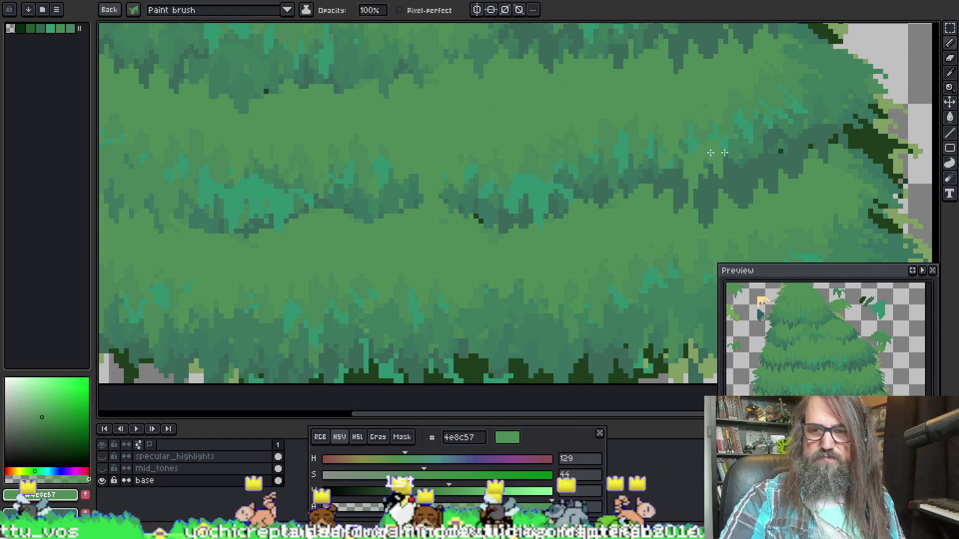
key(i)
click(421, 192)
key(b)
mouse_move(417, 199)
mouse_down()
mouse_move(449, 224)
mouse_move(401, 201)
mouse_move(349, 235)
mouse_move(380, 225)
mouse_move(314, 209)
mouse_move(460, 201)
mouse_up()
Paint lighter 3c785f tufts near the tier's right side, then resample 48865a.
key(i)
click(392, 195)
key(b)
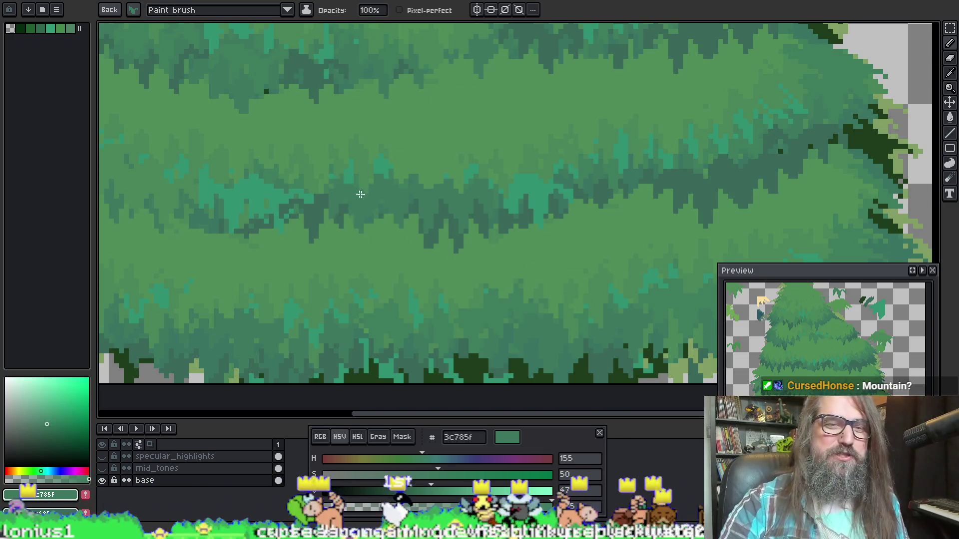
drag(397, 142, 394, 106)
drag(439, 133, 452, 101)
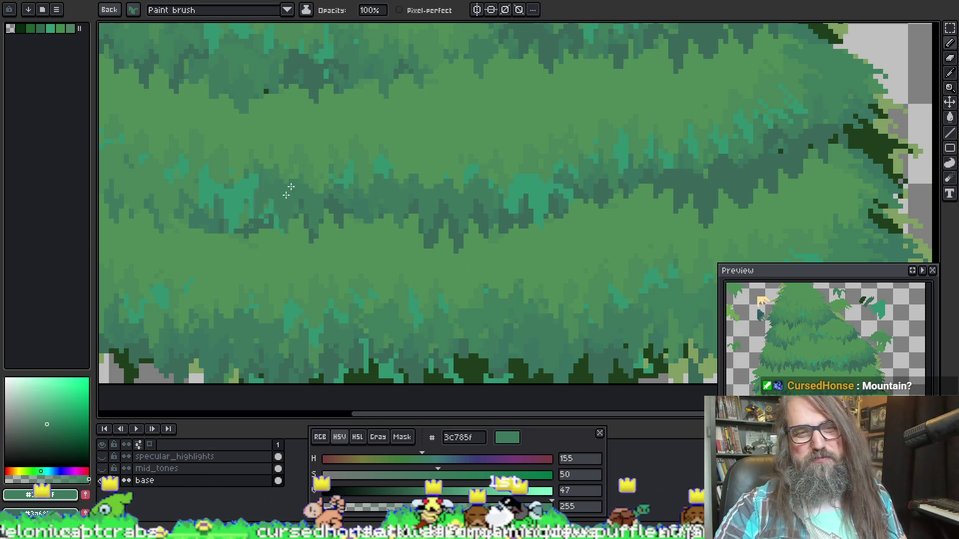
alt+click(312, 172)
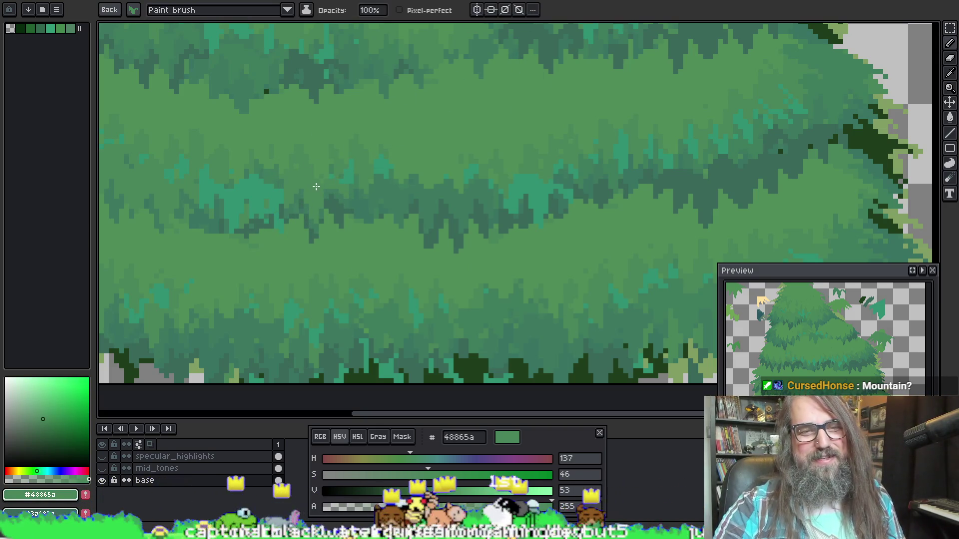